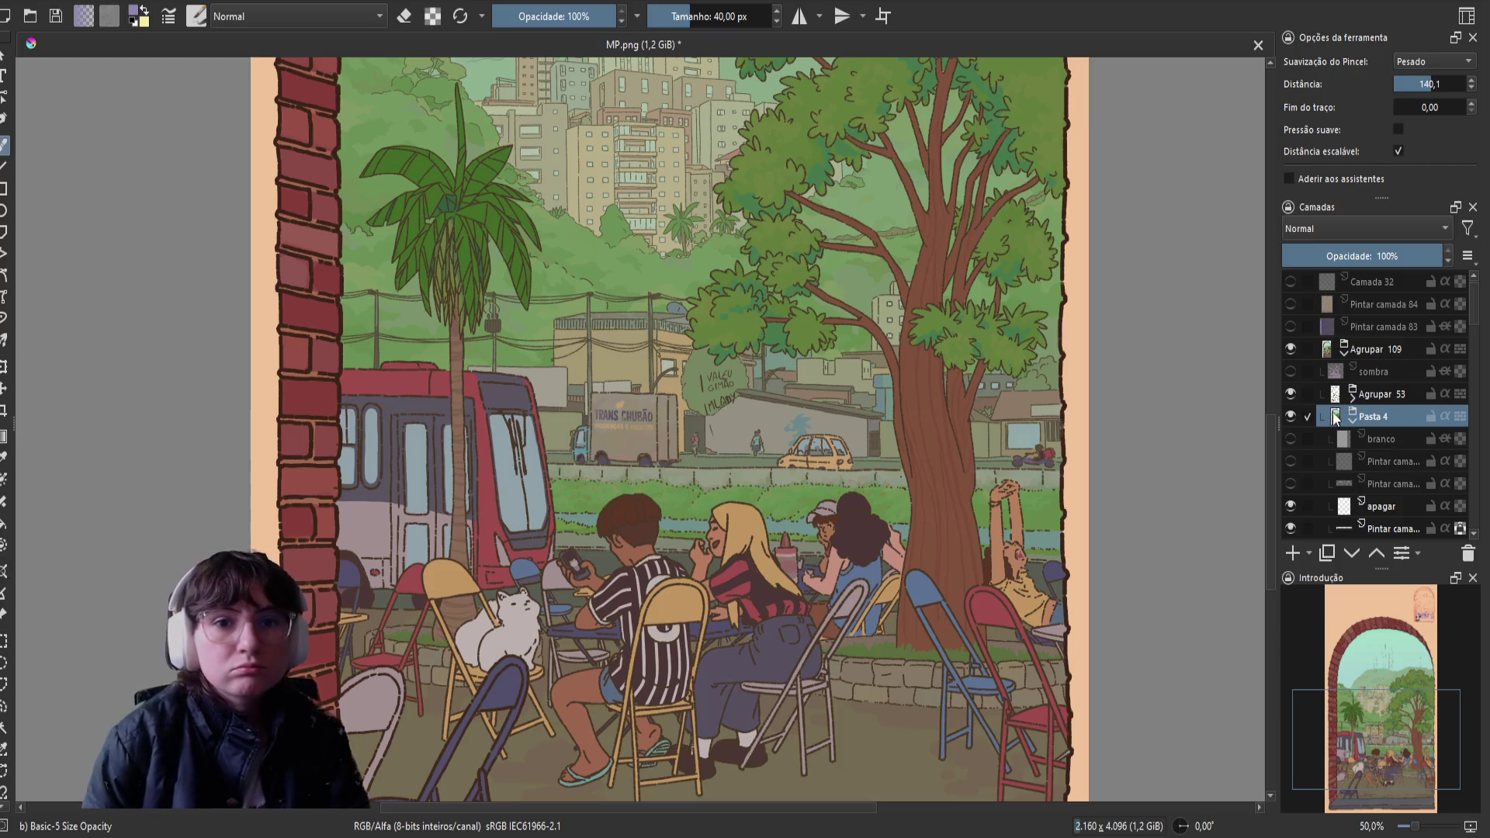
scroll(1306, 397, down, 1)
click(1292, 377)
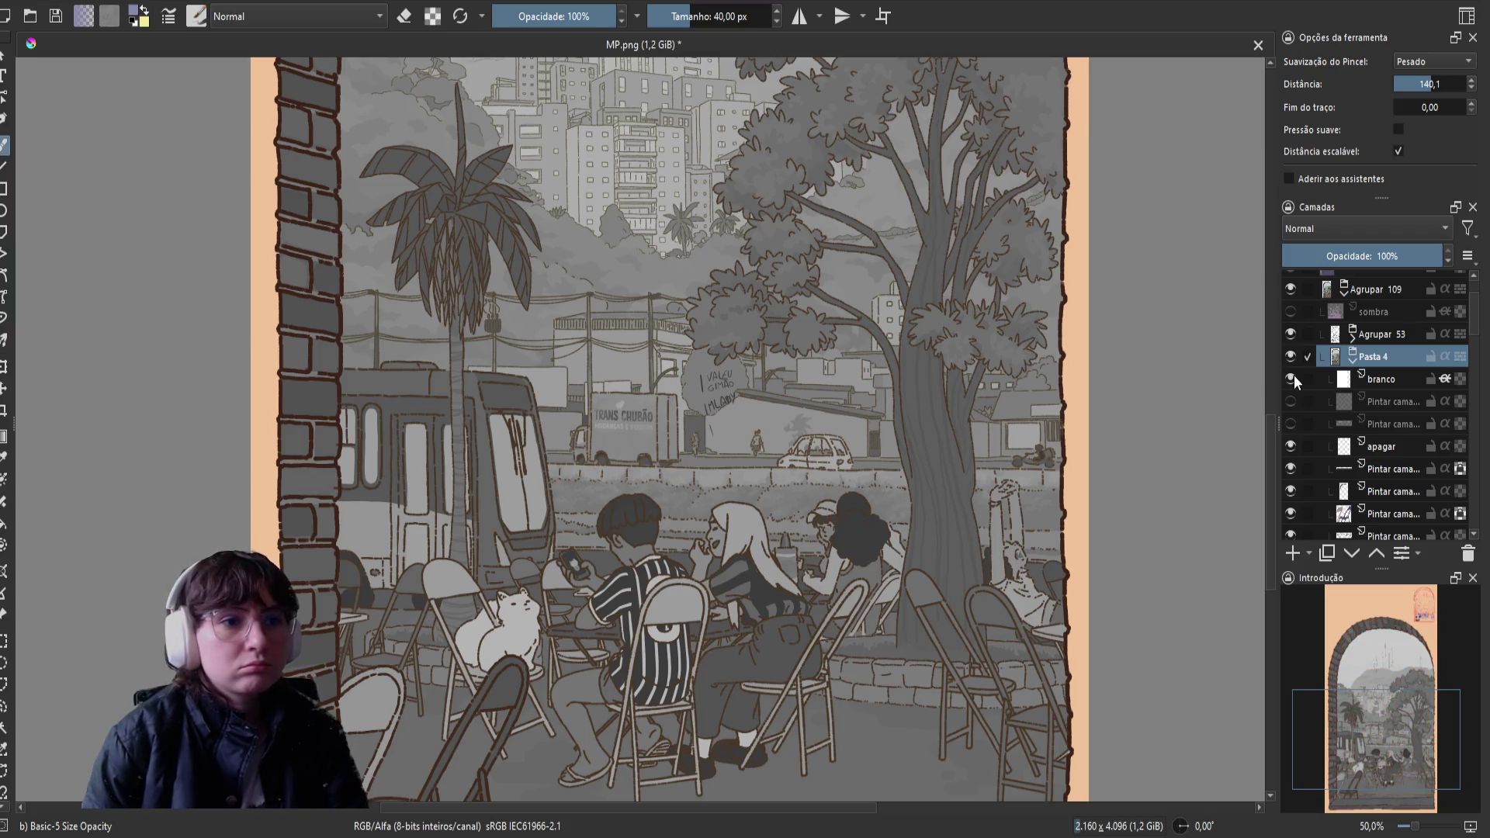
click(1292, 377)
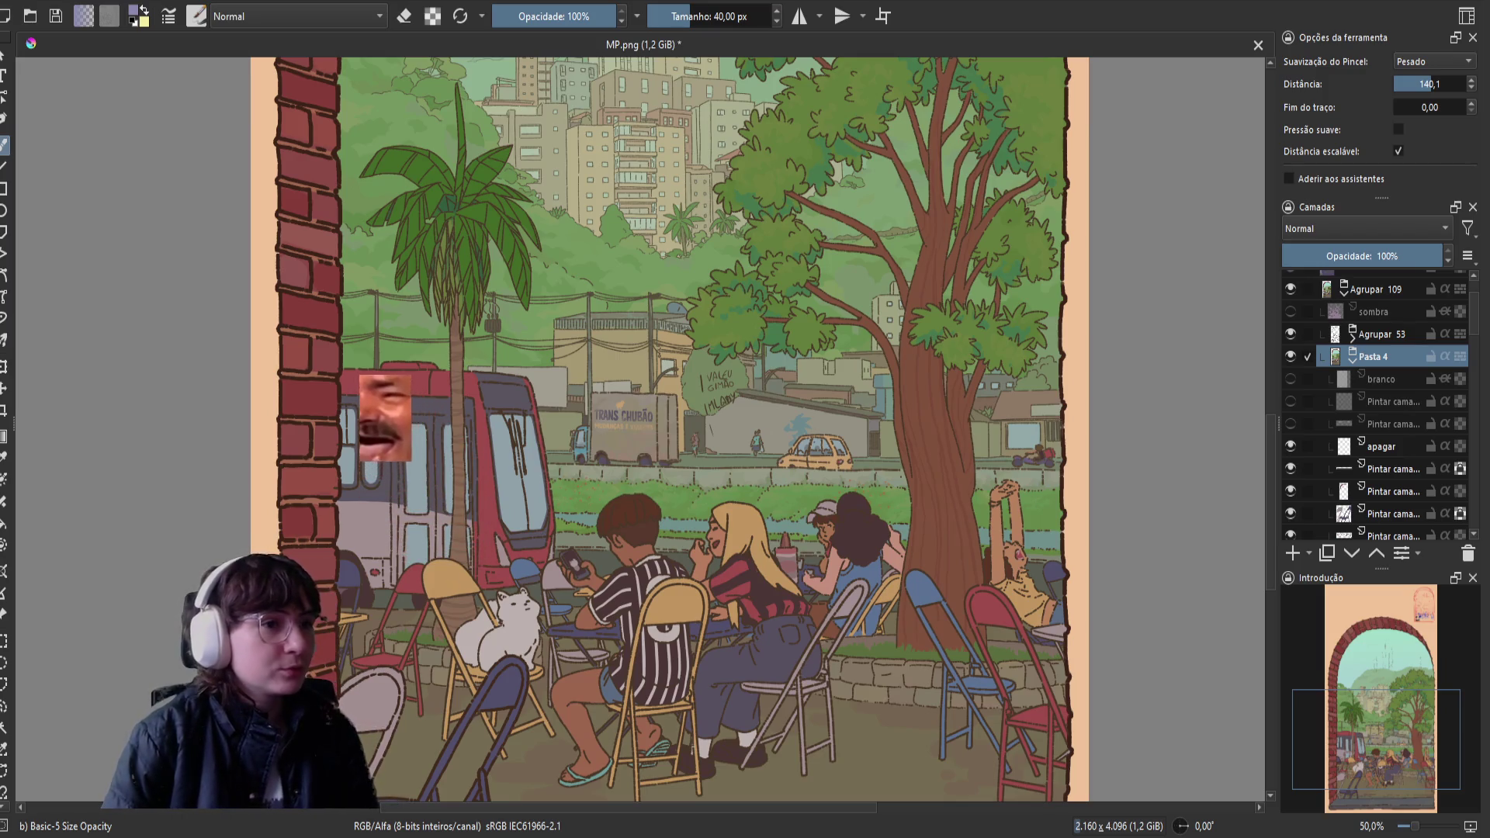
Zoom from 100% onto the upper buildings and then the street with the tram and truck.
key(1)
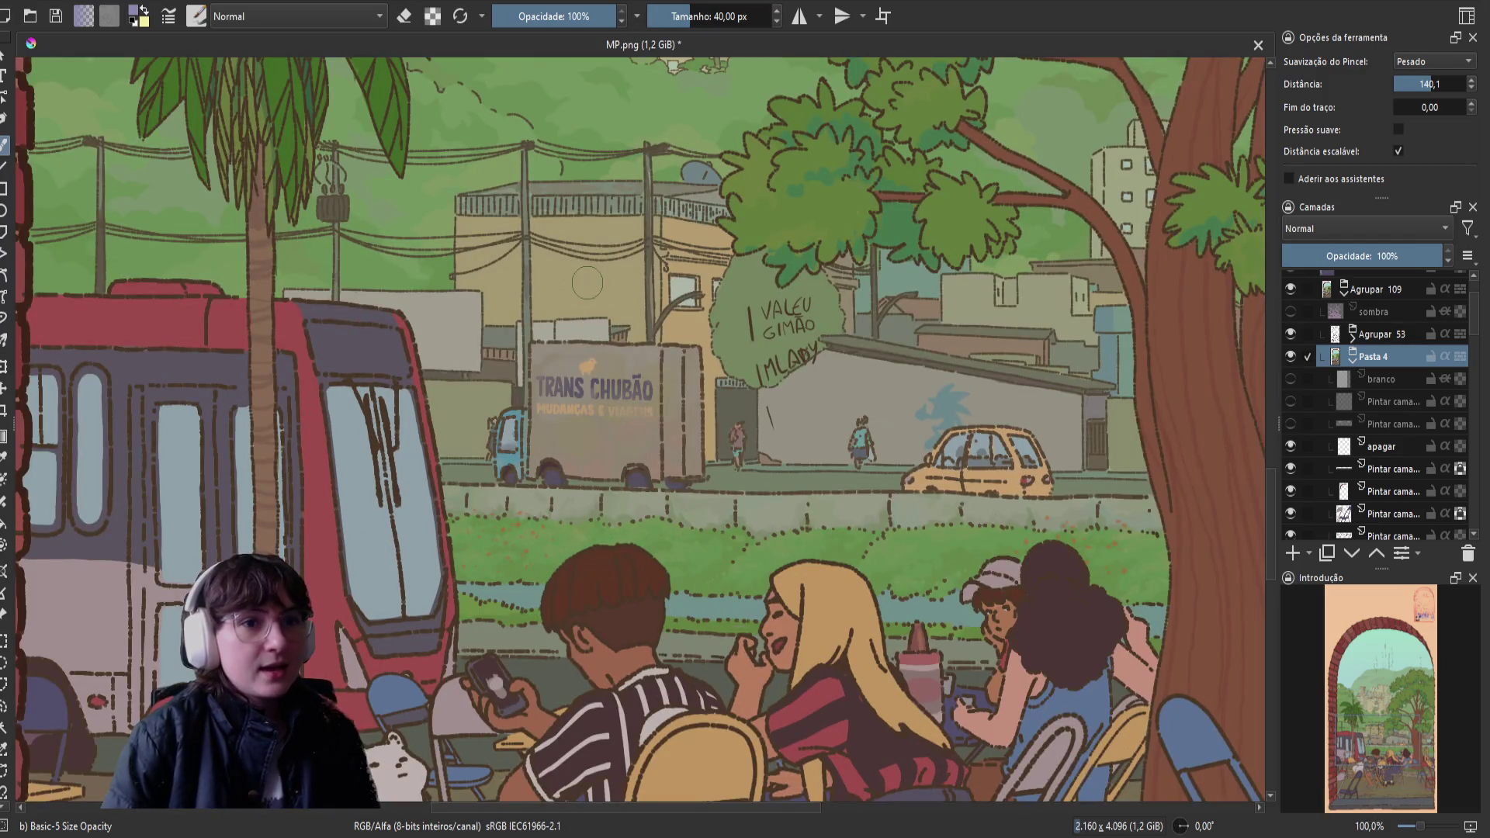
key(2)
scroll(827, 451, up, 3)
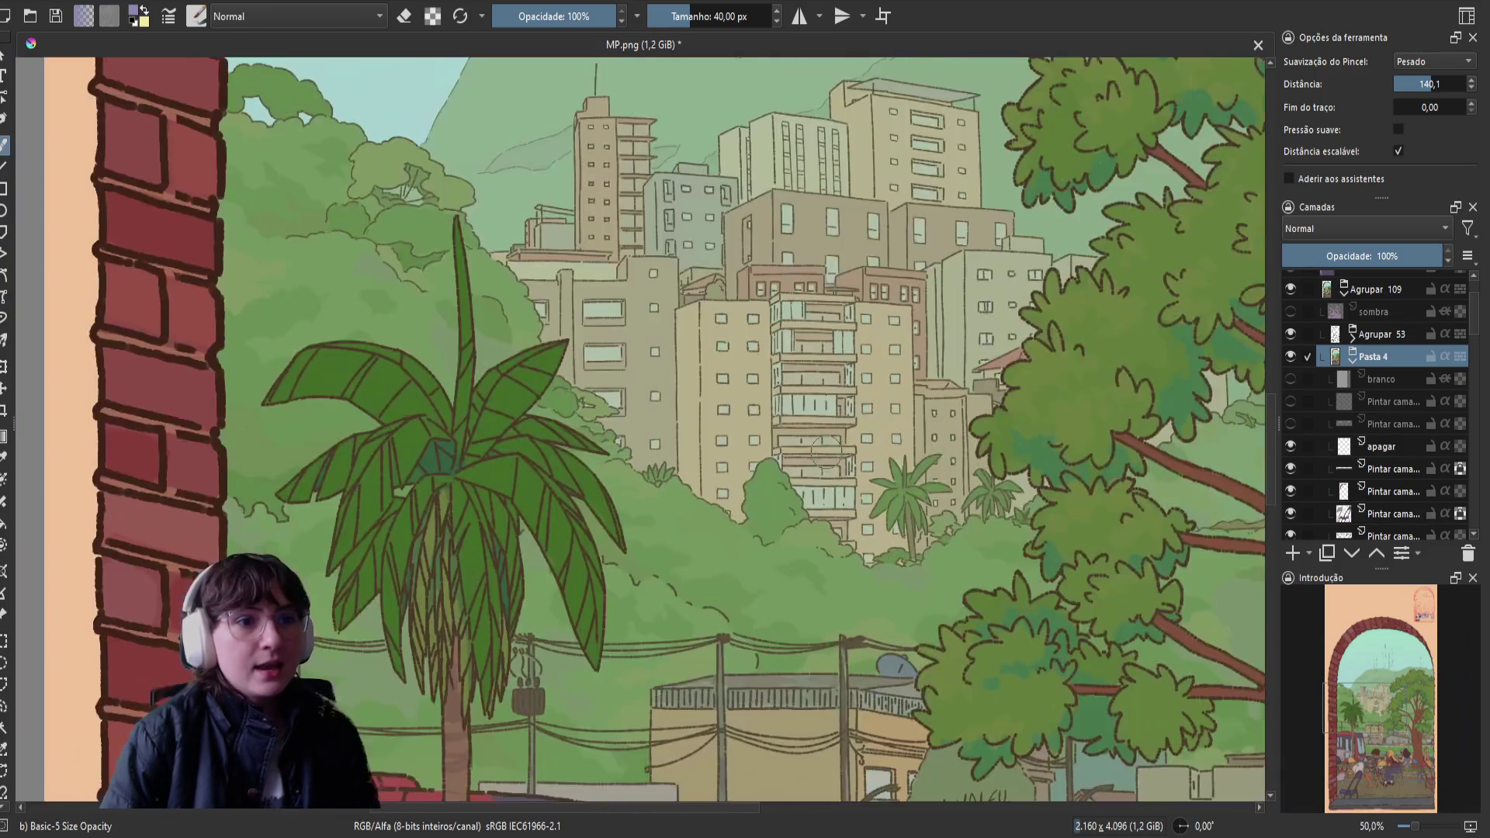
key(2)
scroll(715, 160, up, 4)
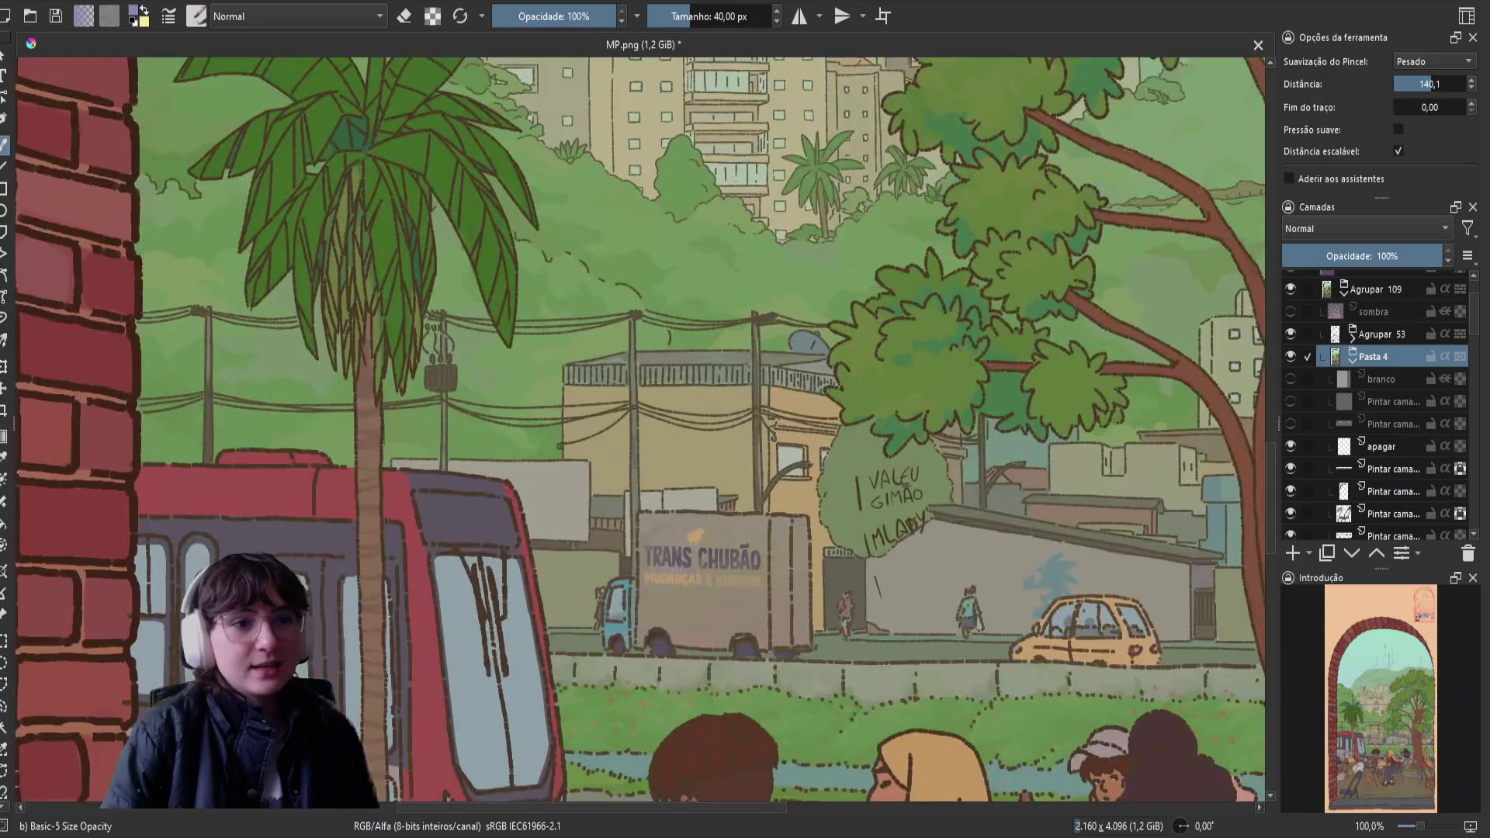
Zoom to 133% and pan onto the graffiti tree, Trans Chubão truck and yellow car.
key(2)
scroll(784, 419, up, 4)
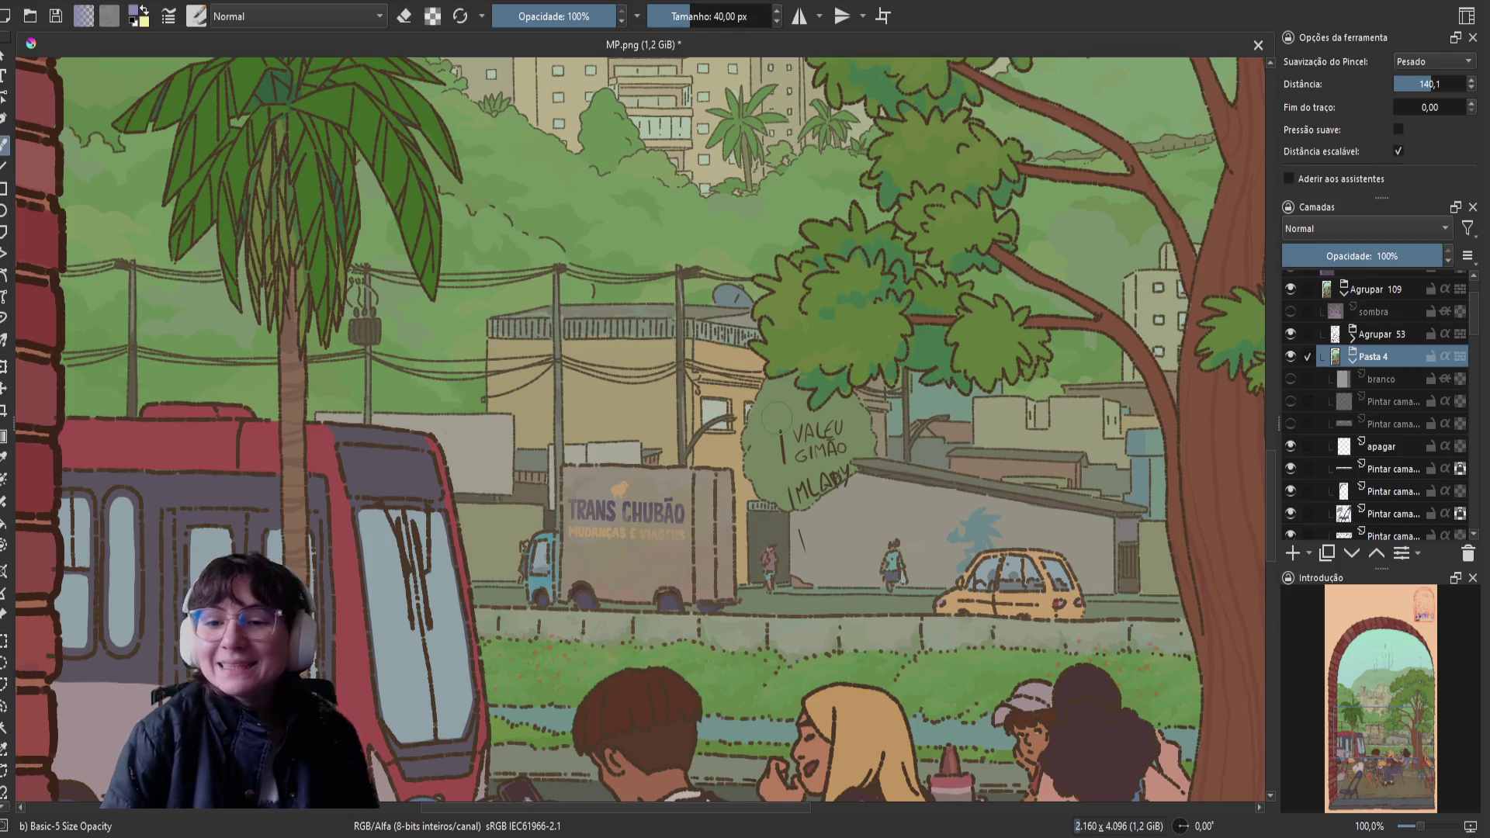
ctrl+scroll(633, 405, up, 1)
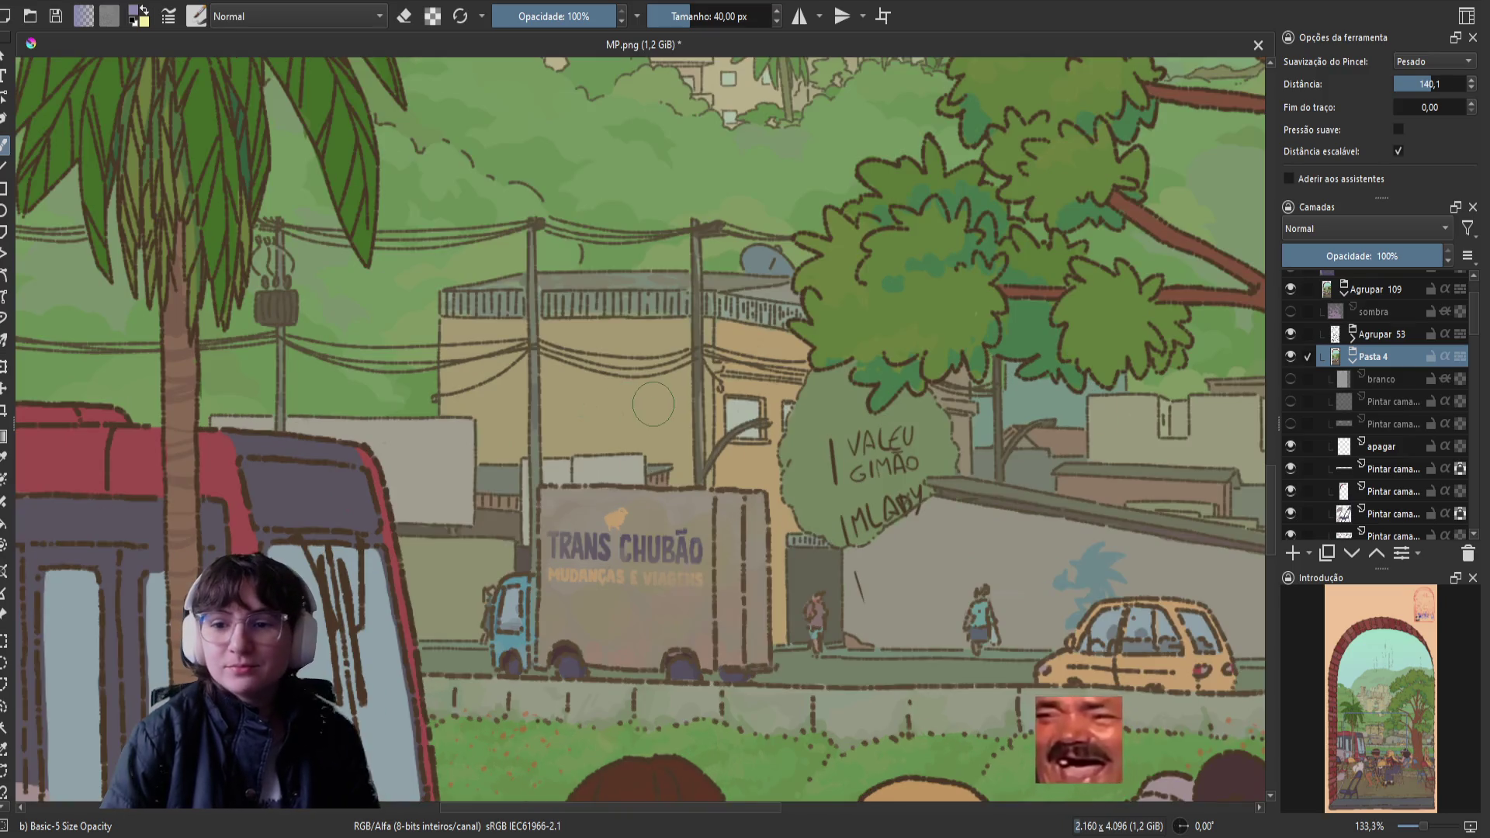
mouse_move(707, 437)
mouse_down()
mouse_move(497, 417)
mouse_move(764, 447)
mouse_up()
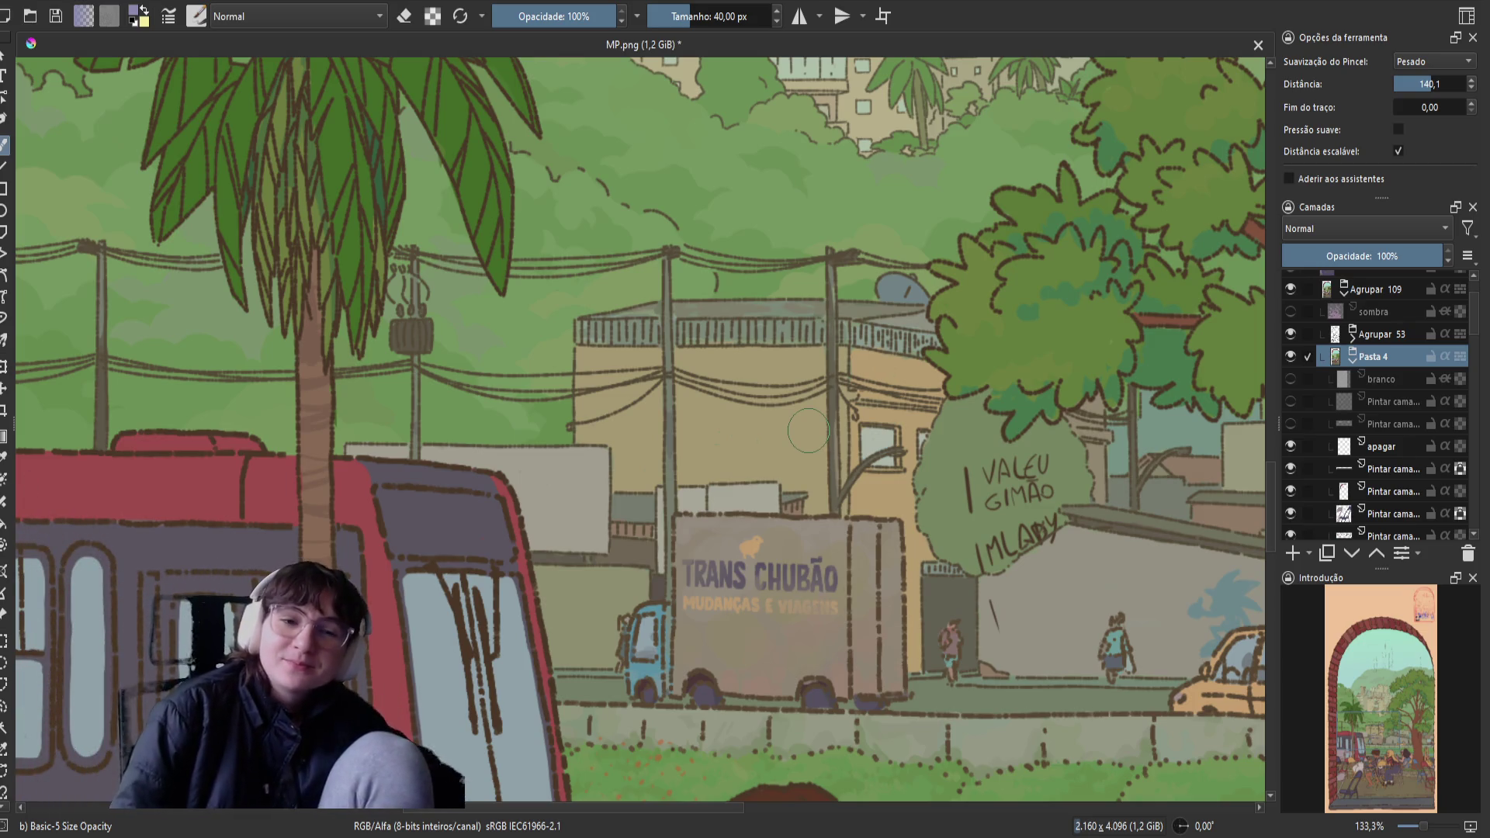
mouse_move(943, 564)
mouse_down()
mouse_move(426, 561)
mouse_move(405, 506)
mouse_up()
scroll(405, 506, right, 5)
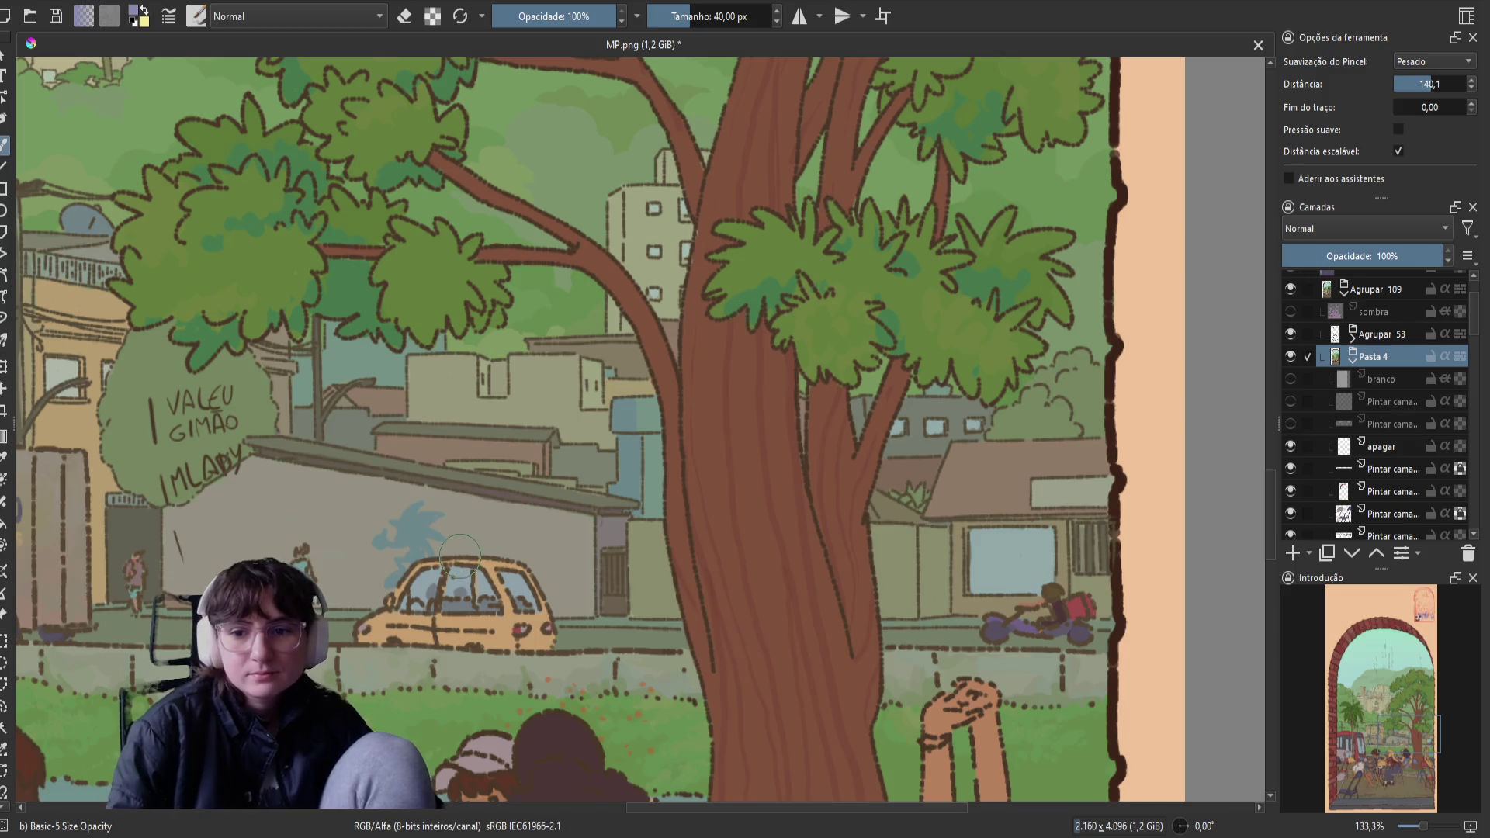
scroll(460, 557, left, 6)
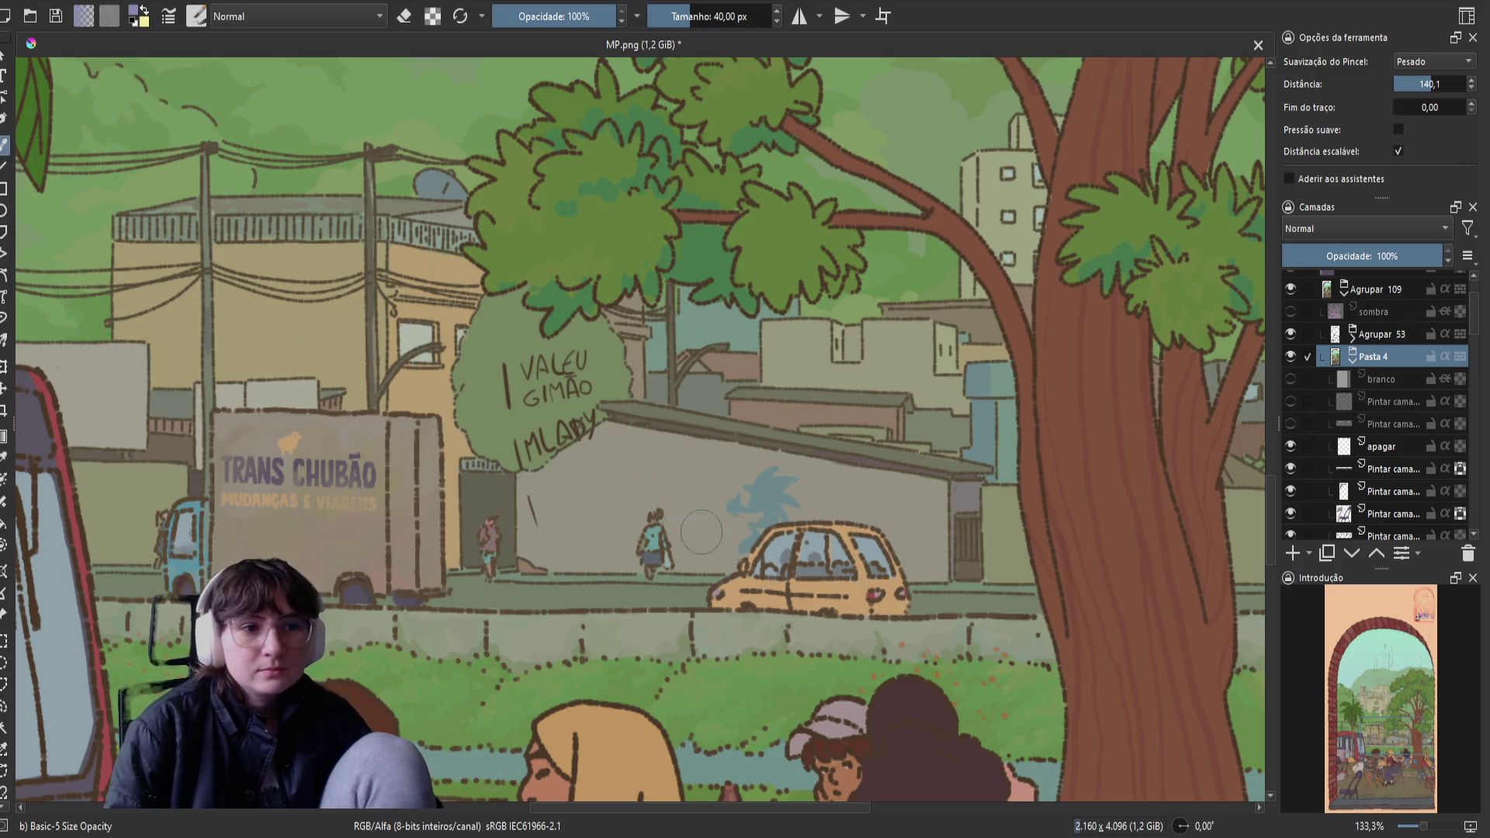
drag(707, 529, 863, 525)
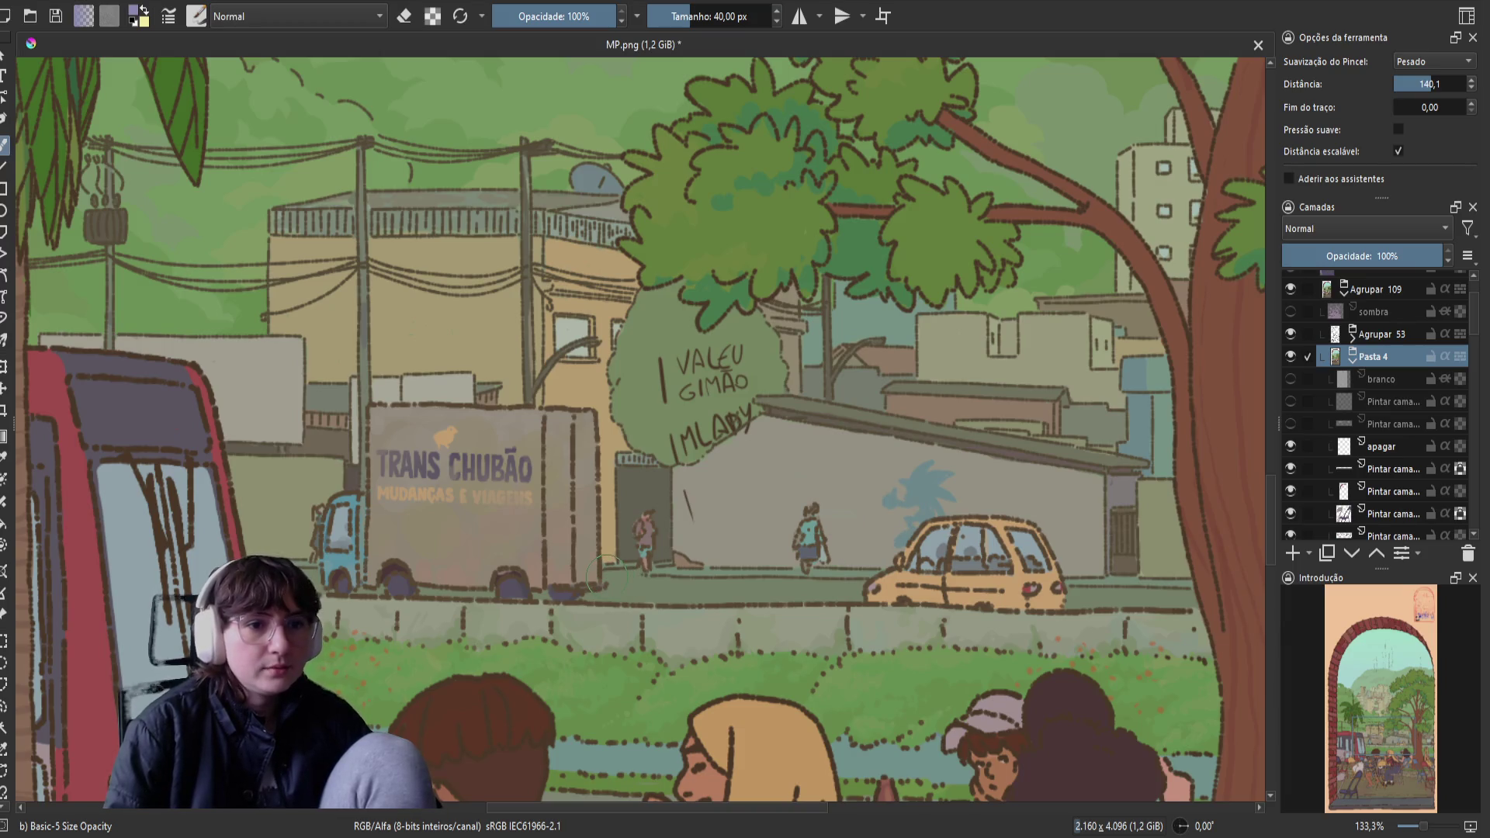
scroll(597, 571, left, 5)
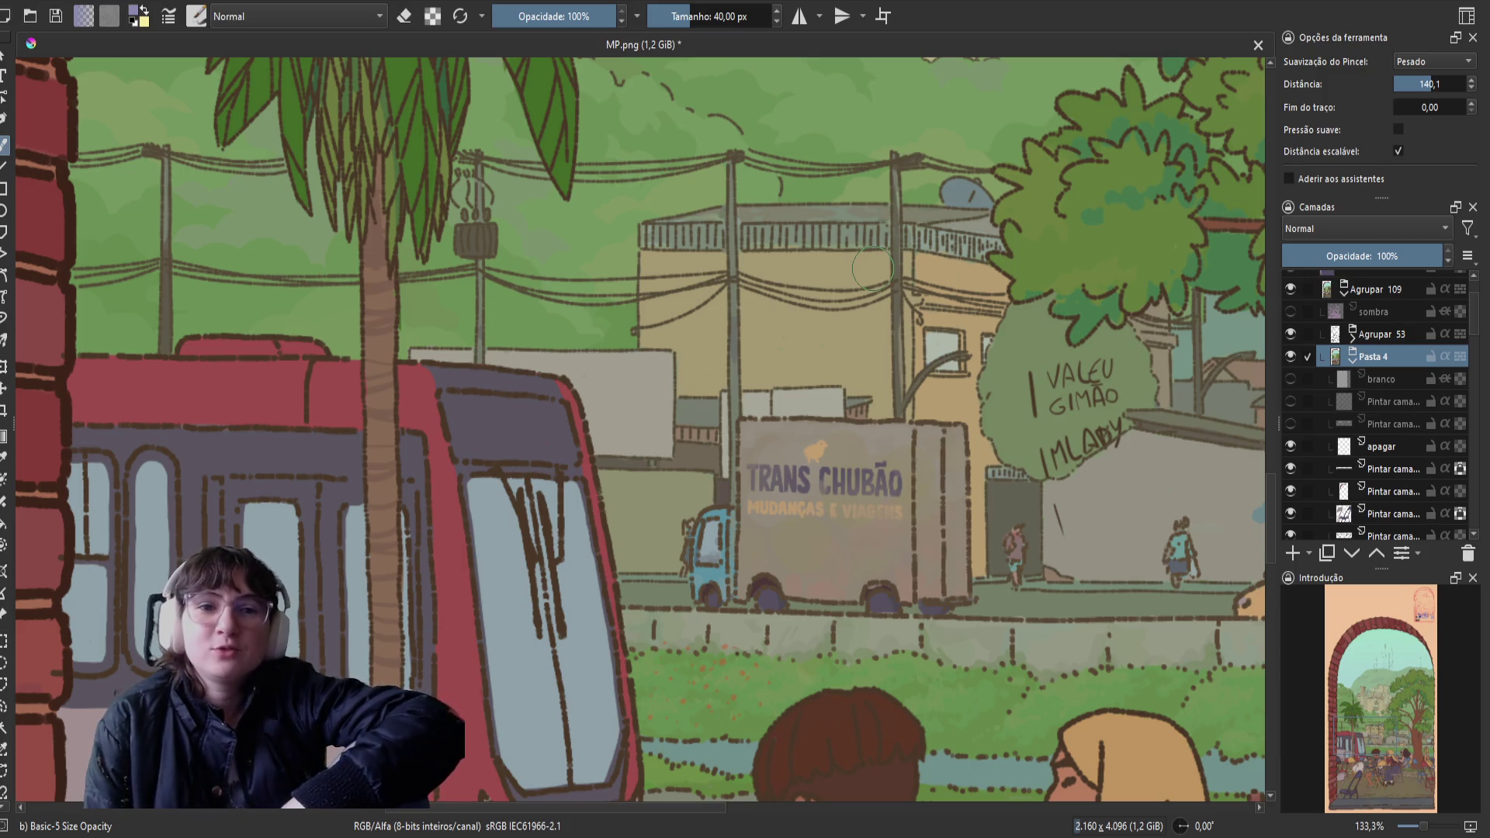
drag(1103, 395, 901, 438)
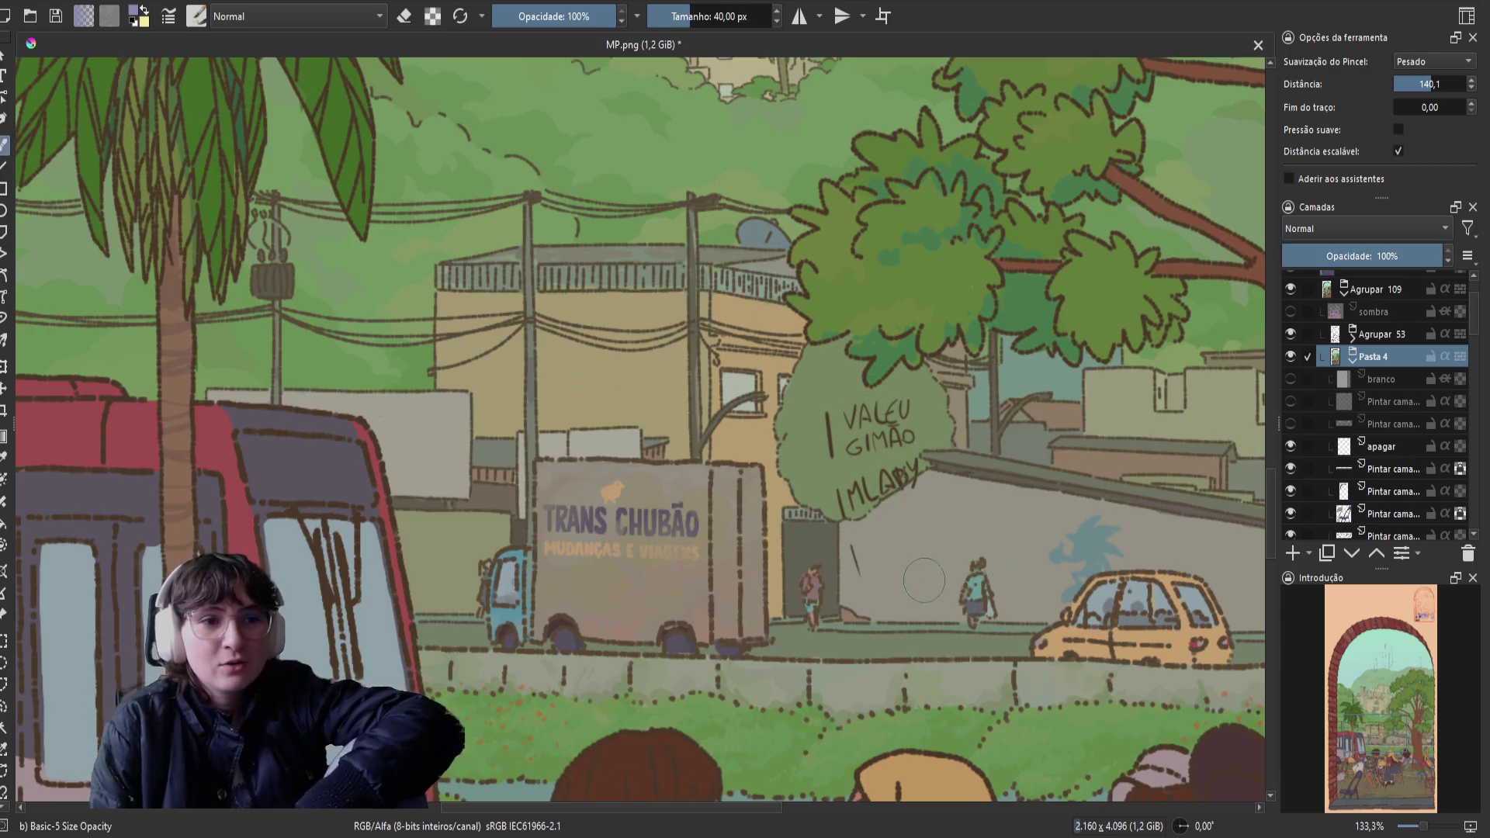
mouse_move(968, 537)
mouse_down()
mouse_move(852, 526)
mouse_move(815, 542)
mouse_up()
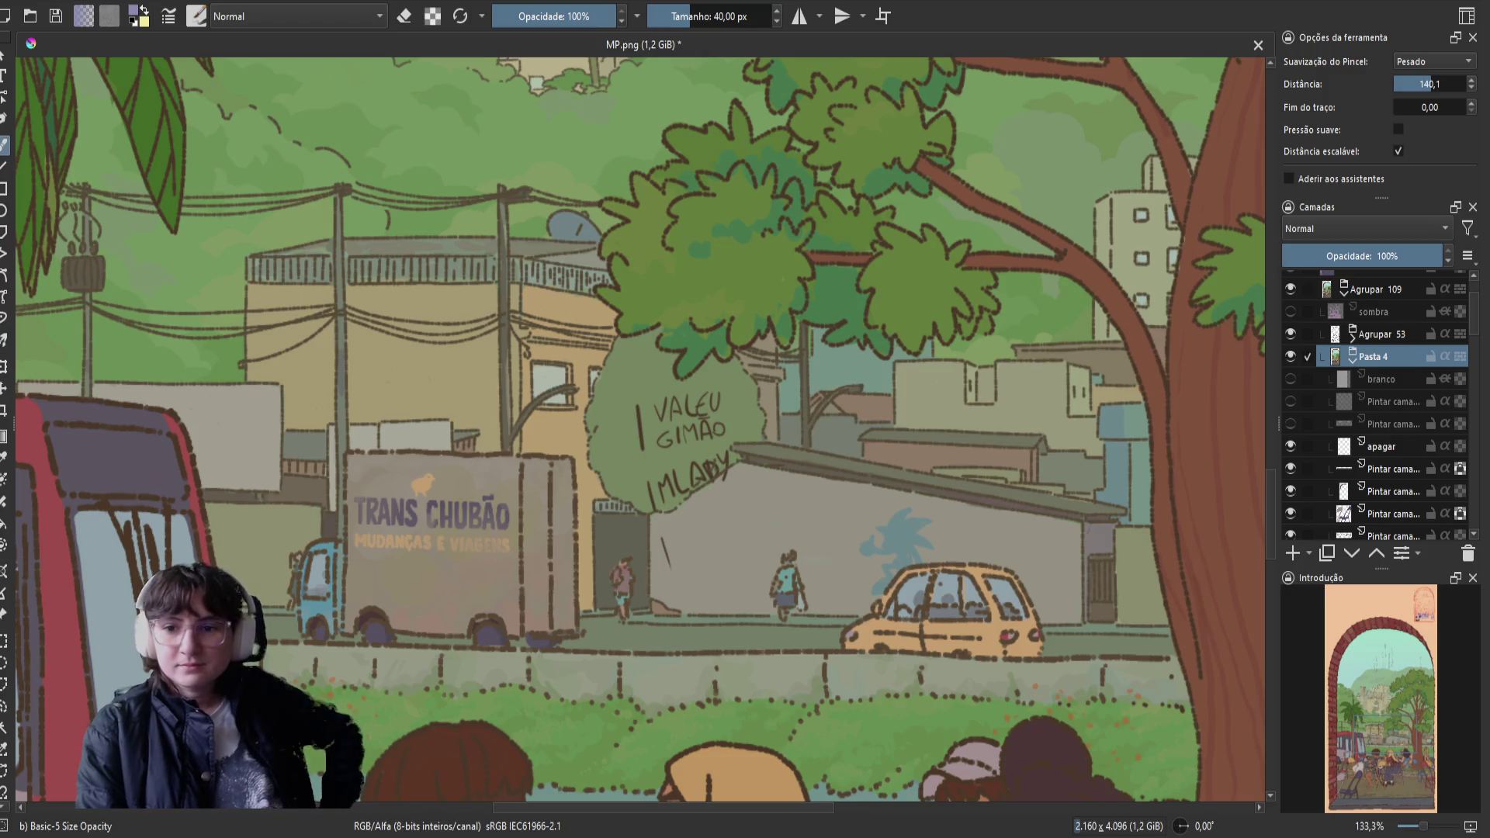
drag(497, 633, 815, 648)
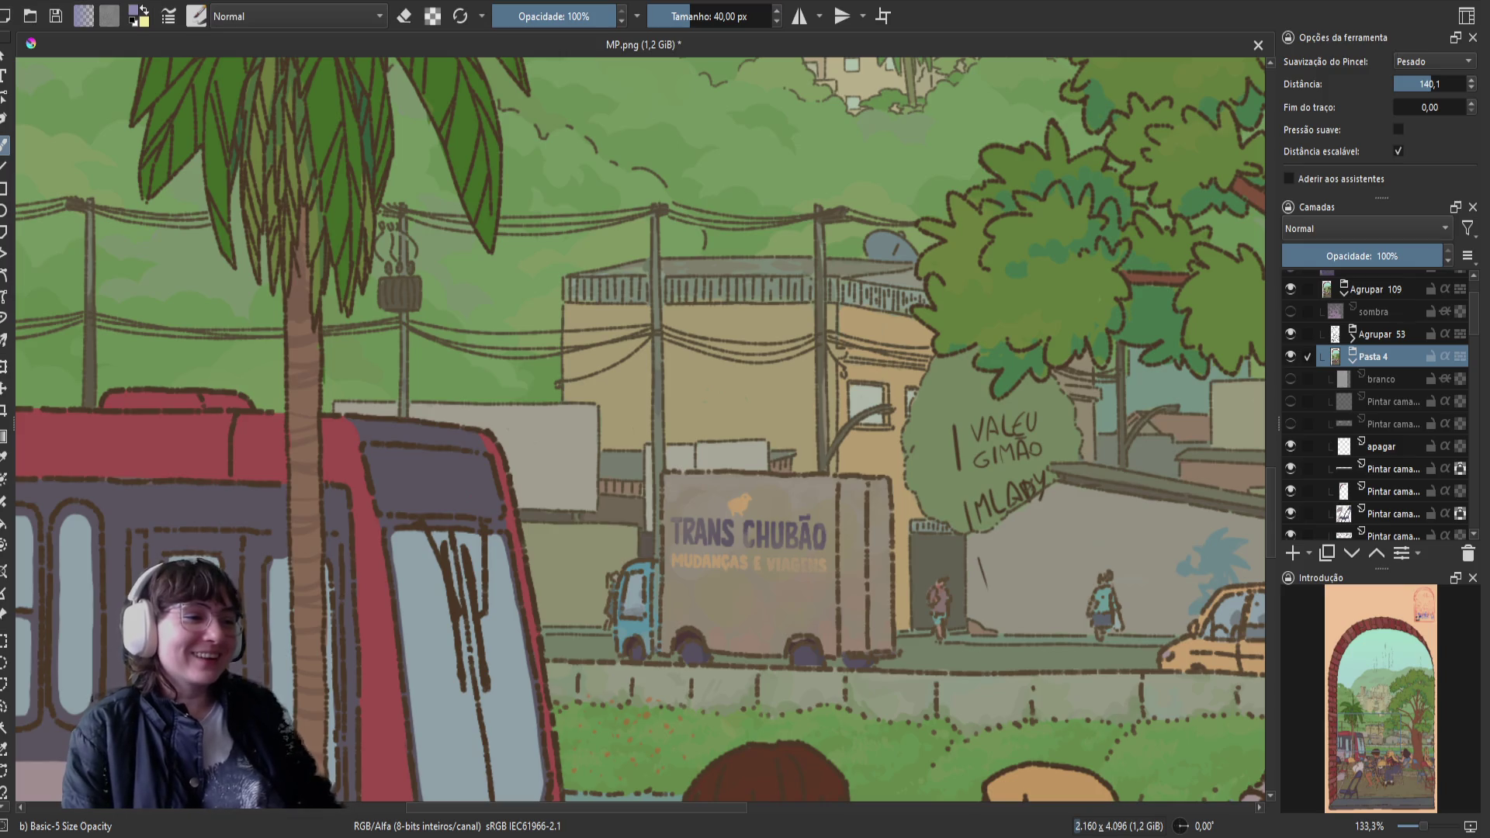
drag(392, 636, 574, 643)
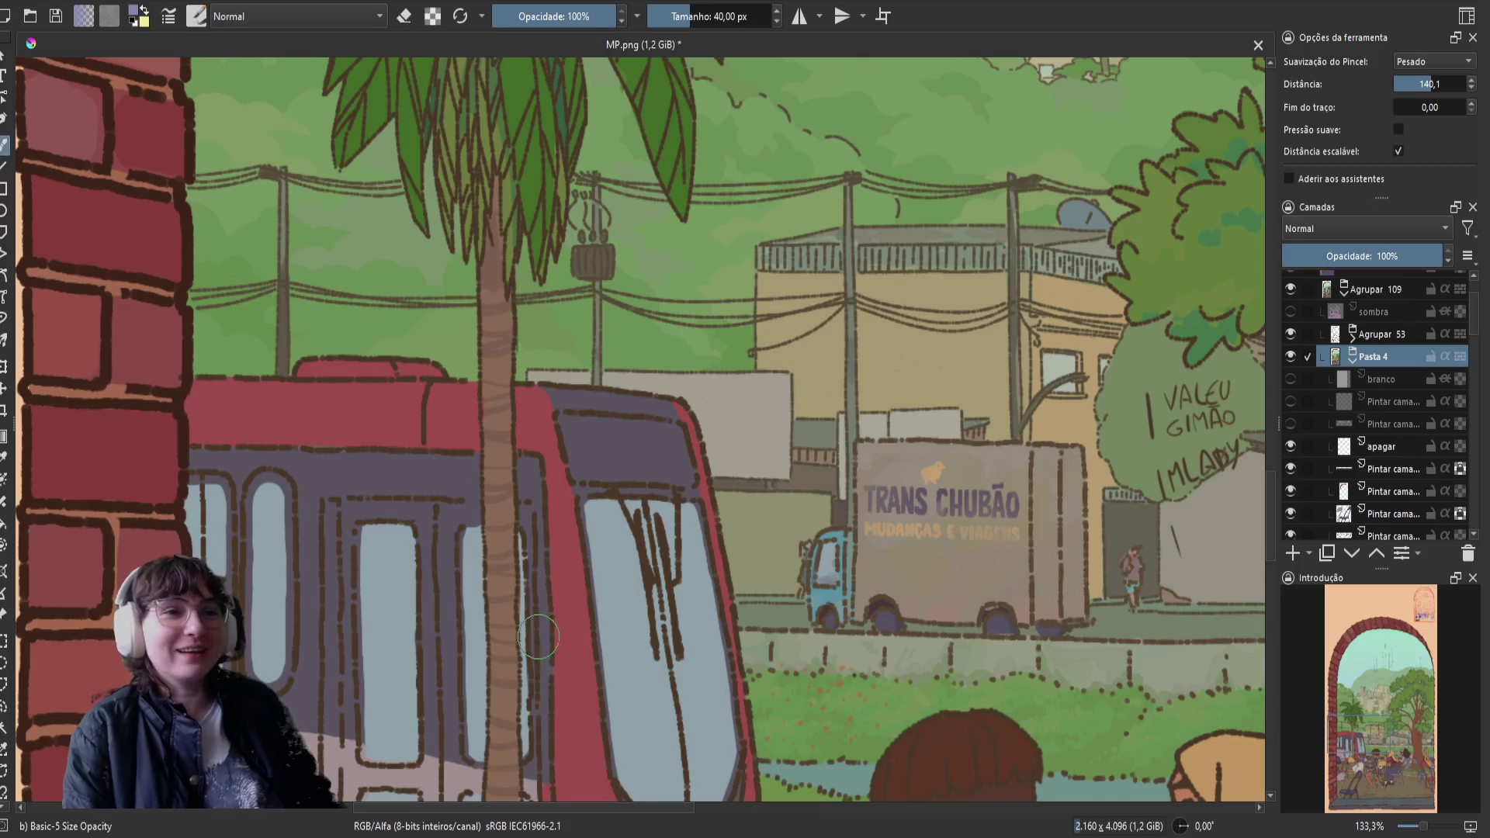
scroll(536, 621, down, 2)
mouse_move(365, 570)
mouse_down()
mouse_move(396, 586)
mouse_move(344, 609)
mouse_move(357, 614)
mouse_up()
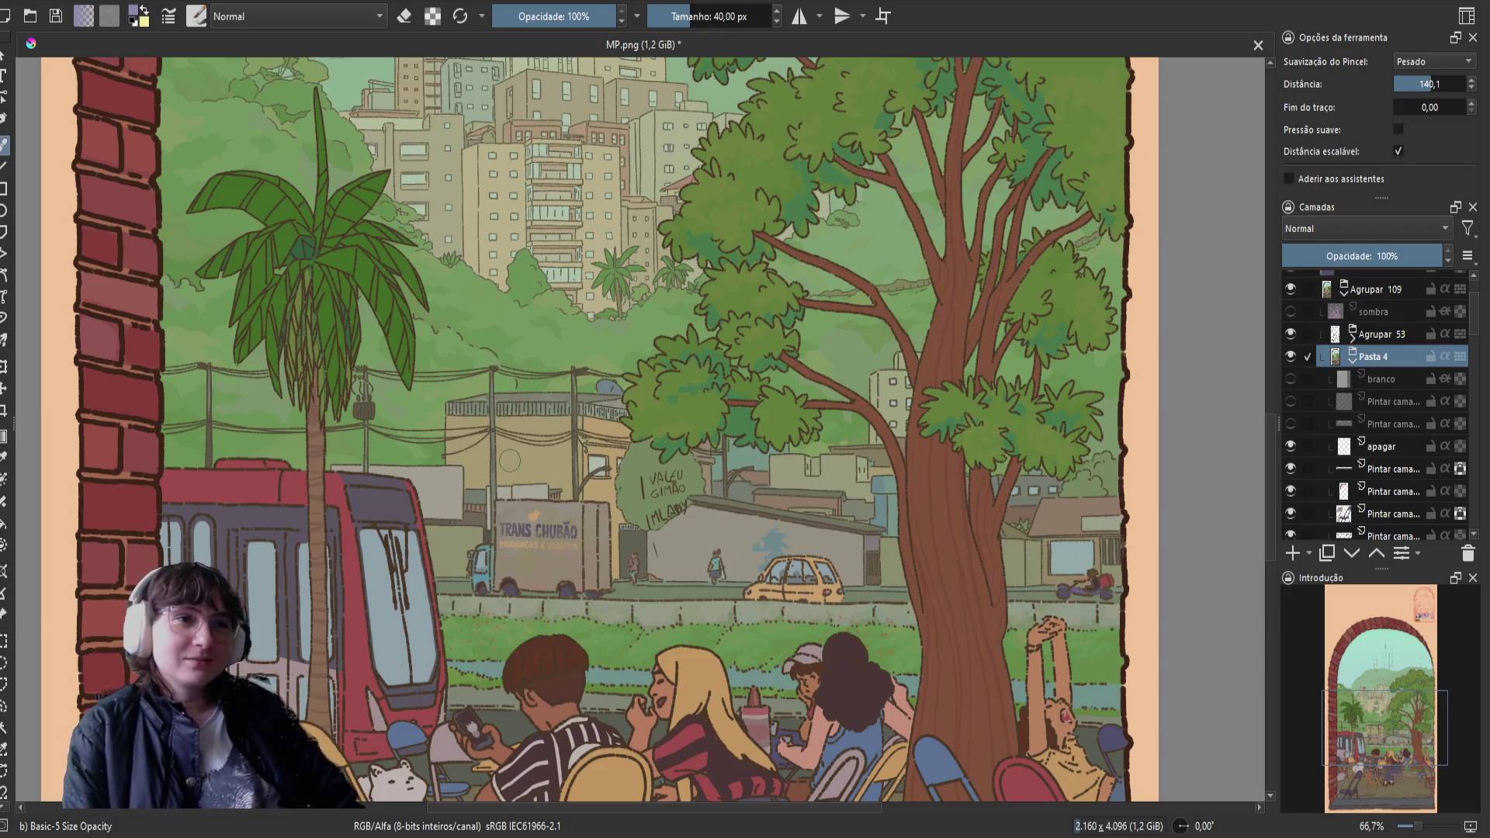
drag(510, 461, 526, 482)
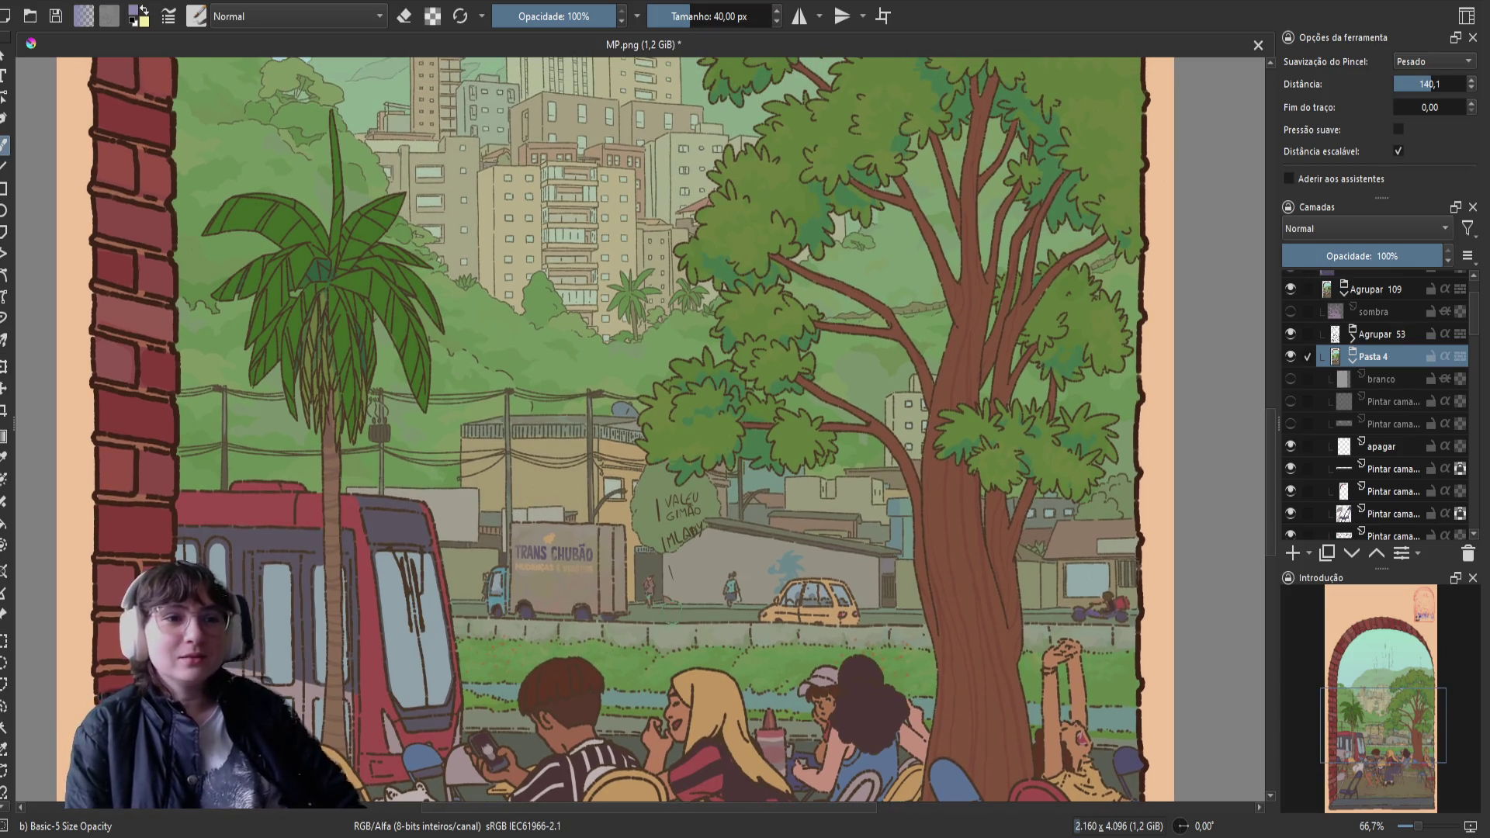
drag(548, 211, 544, 263)
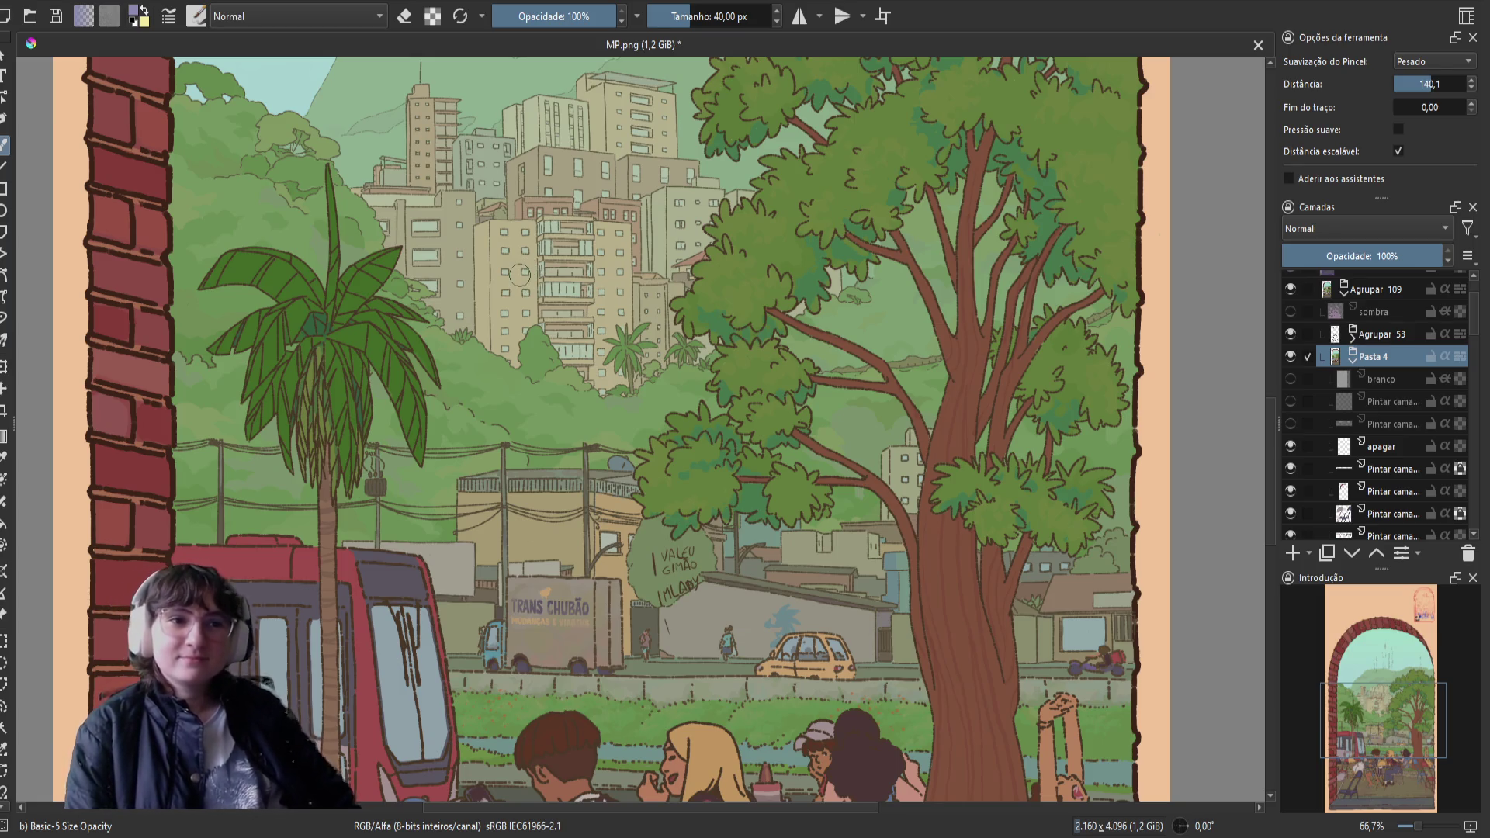
scroll(520, 276, up, 2)
scroll(899, 362, down, 2)
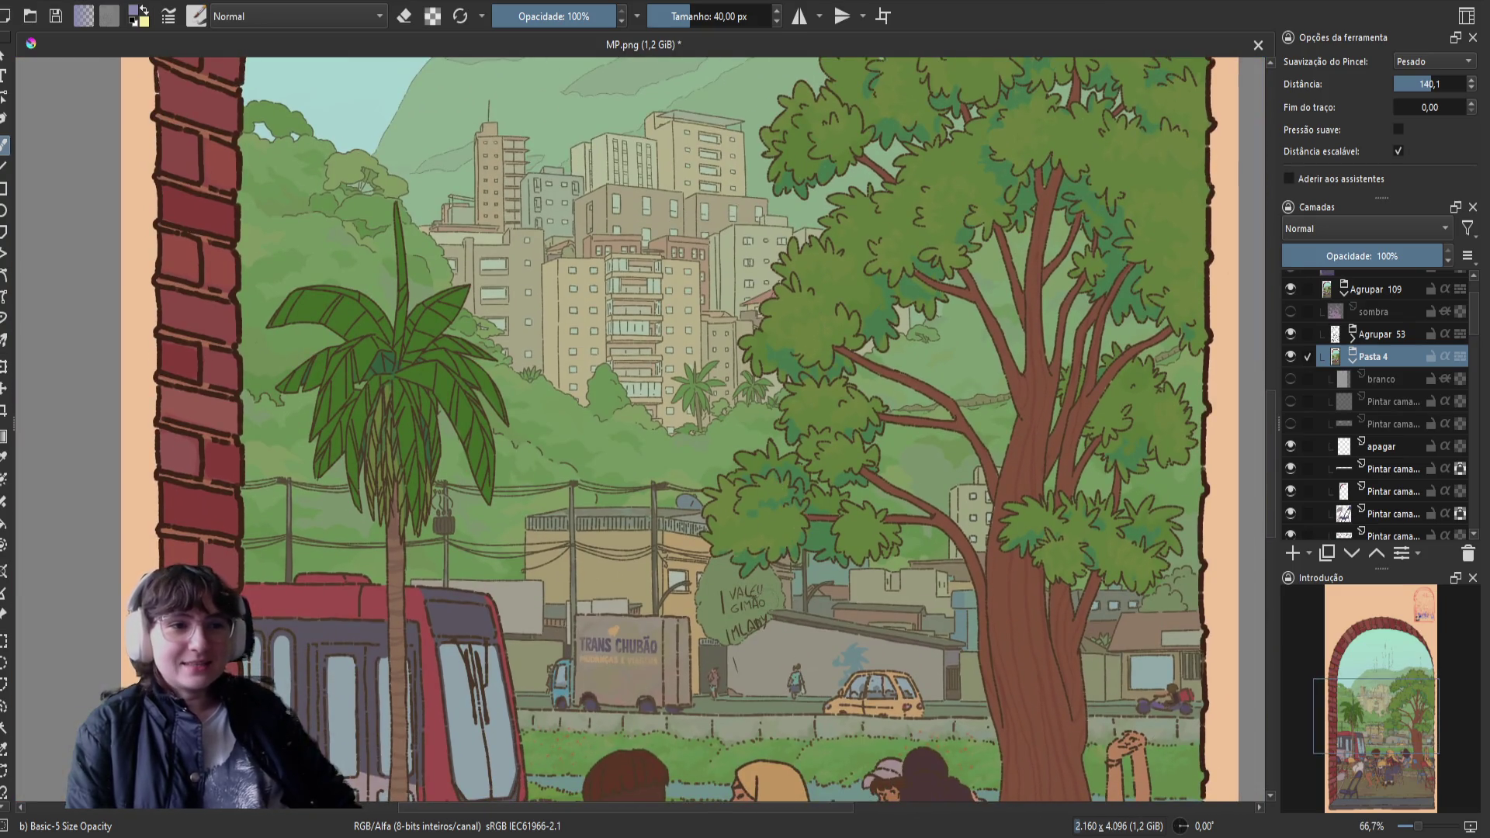
scroll(574, 594, up, 1)
right_click(631, 443)
right_click(632, 443)
drag(1047, 332, 904, 417)
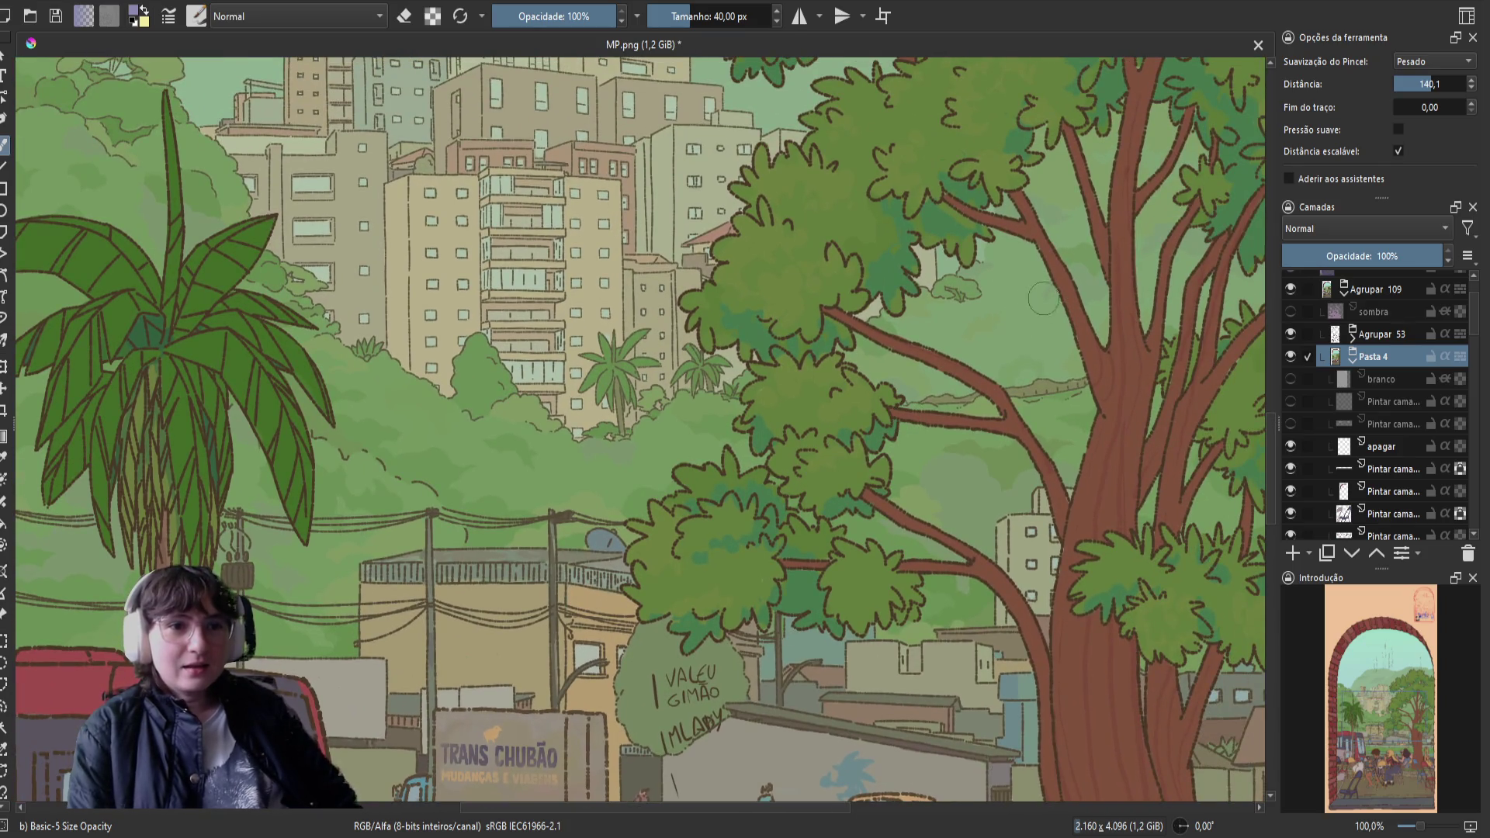
scroll(1032, 326, down, 2)
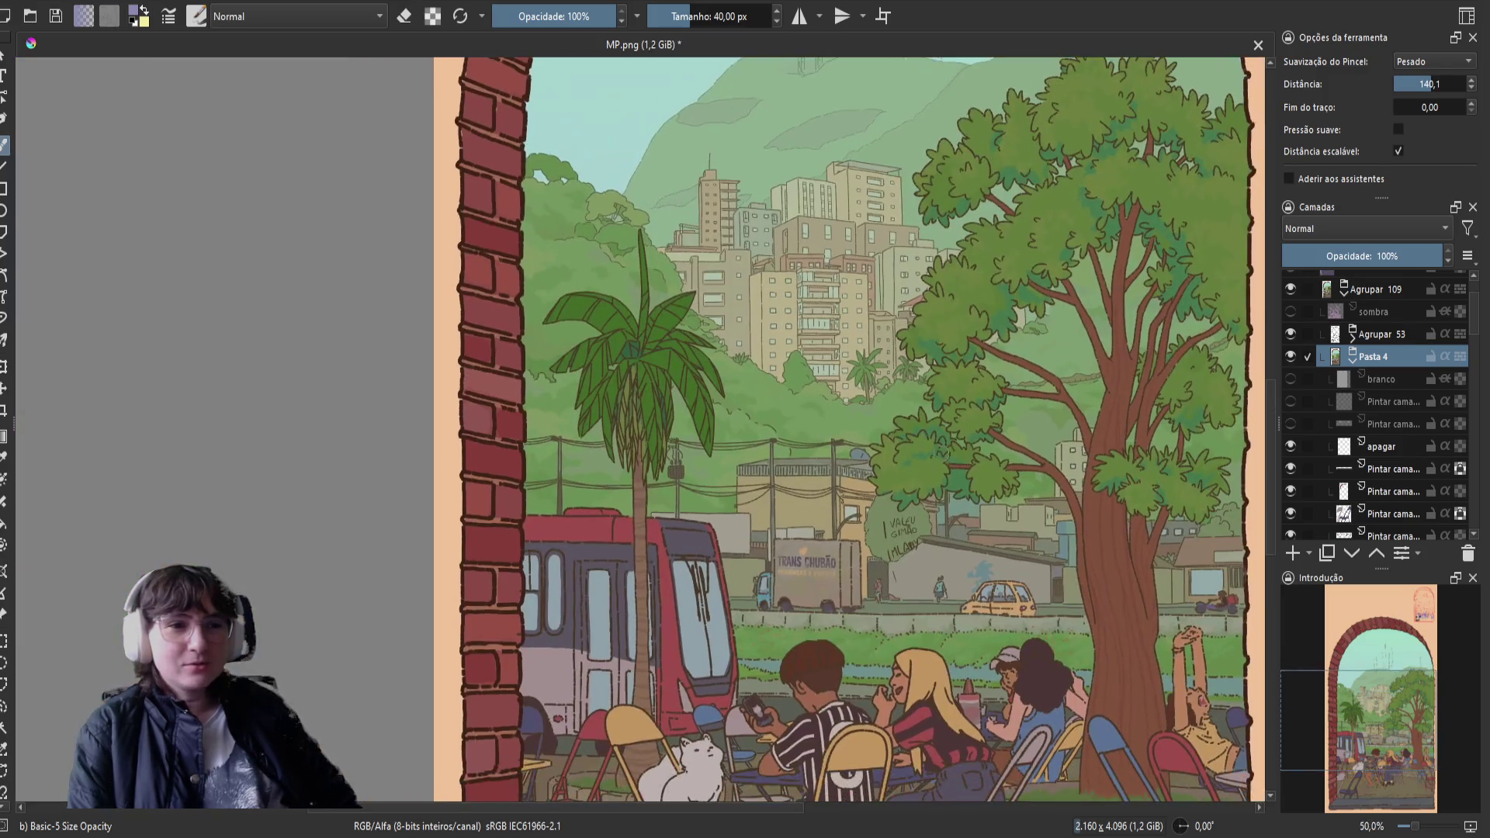
scroll(892, 472, down, 1)
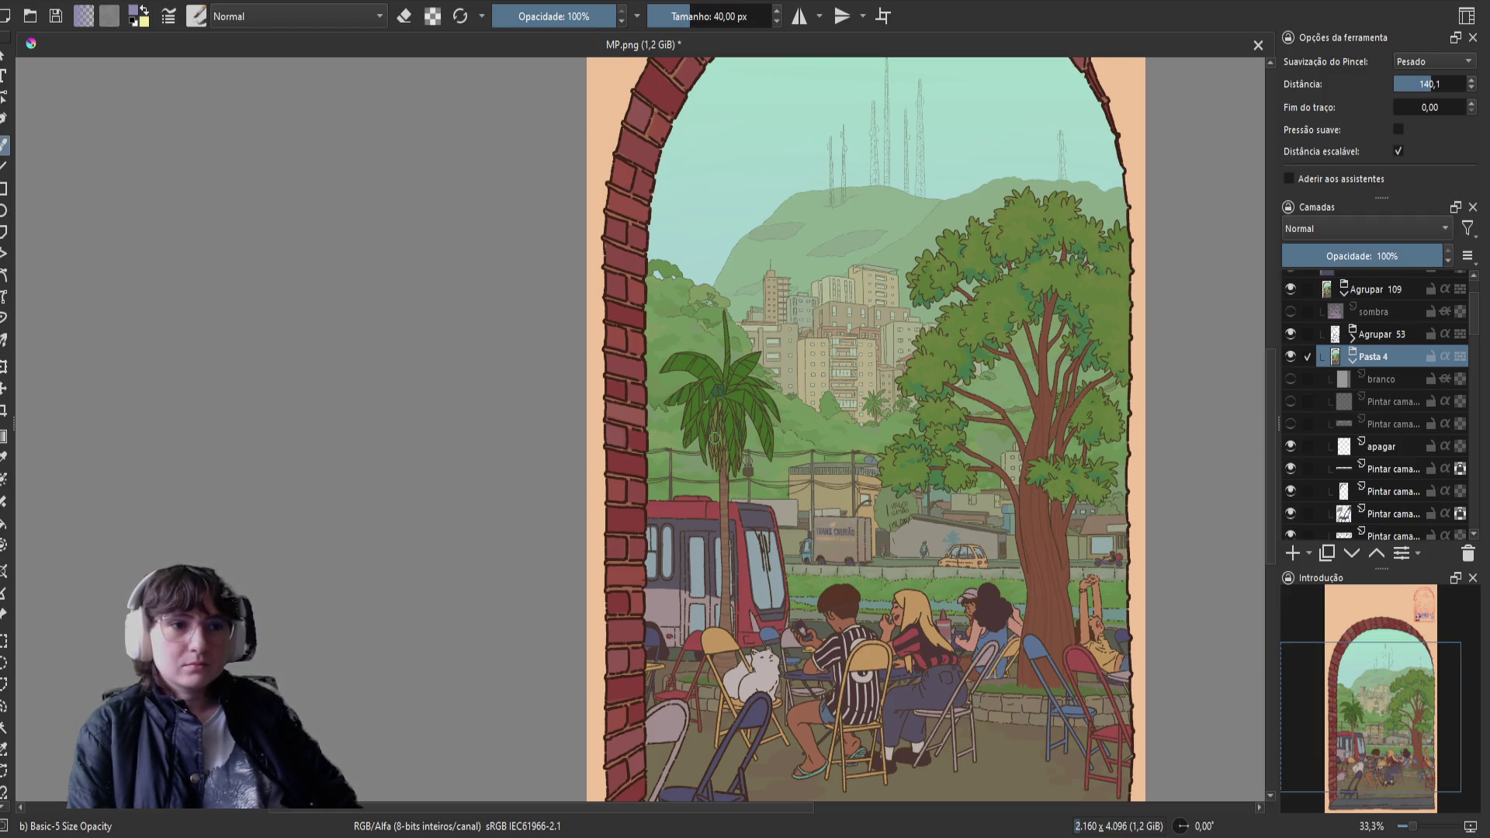
scroll(715, 437, up, 3)
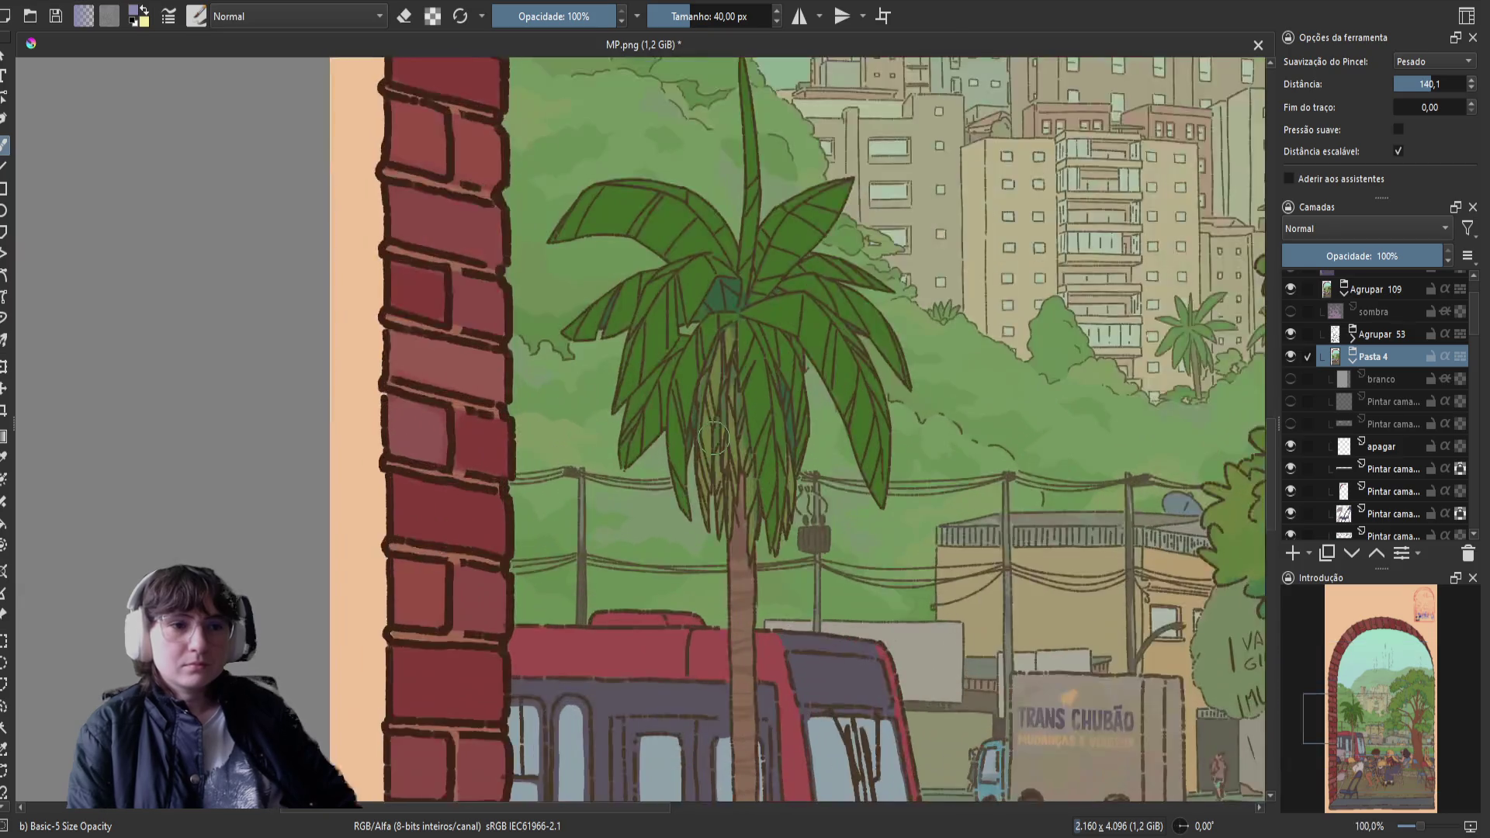
scroll(739, 364, down, 3)
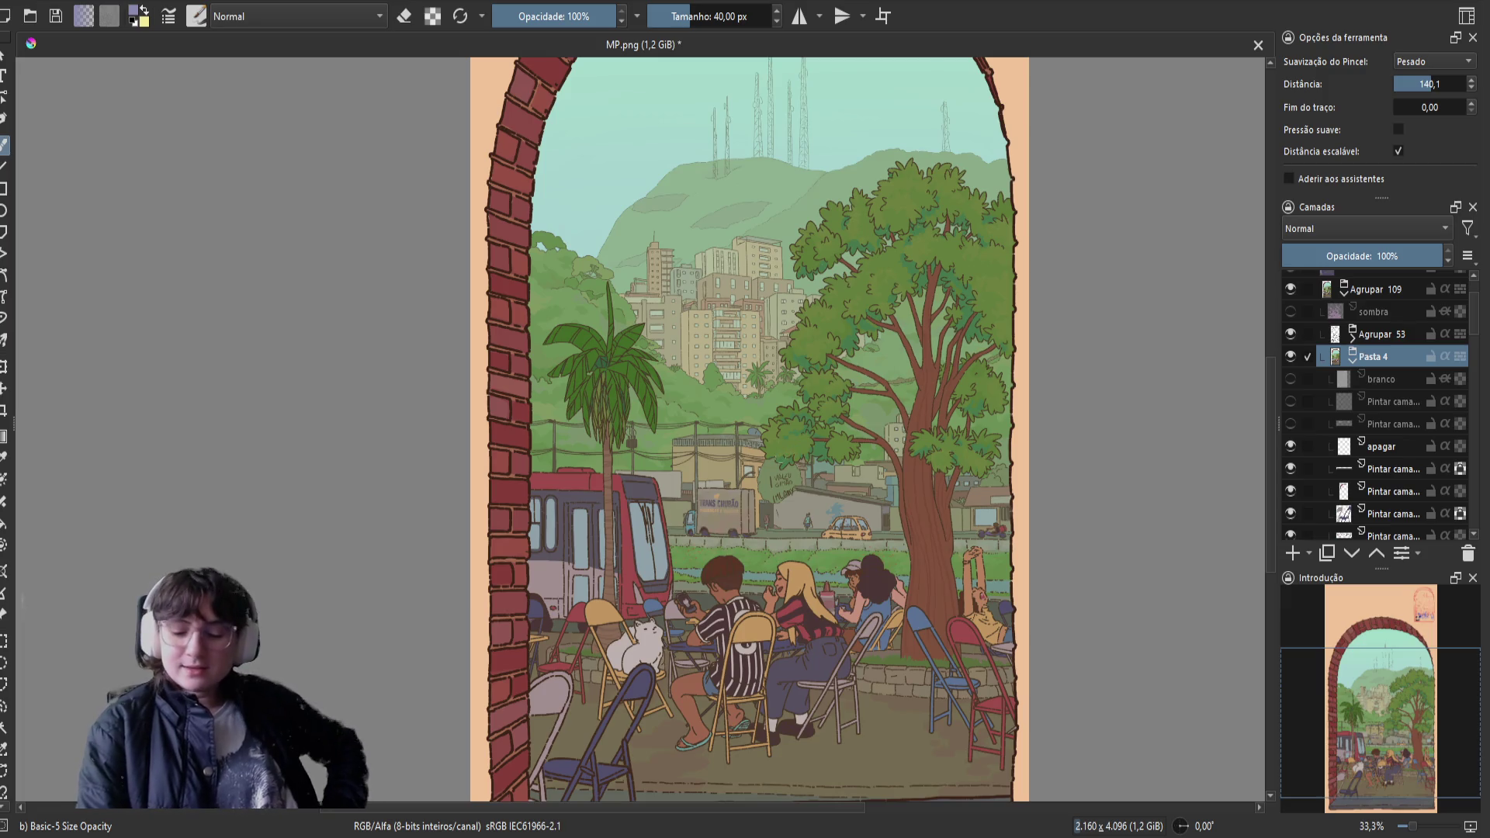
scroll(792, 505, up, 3)
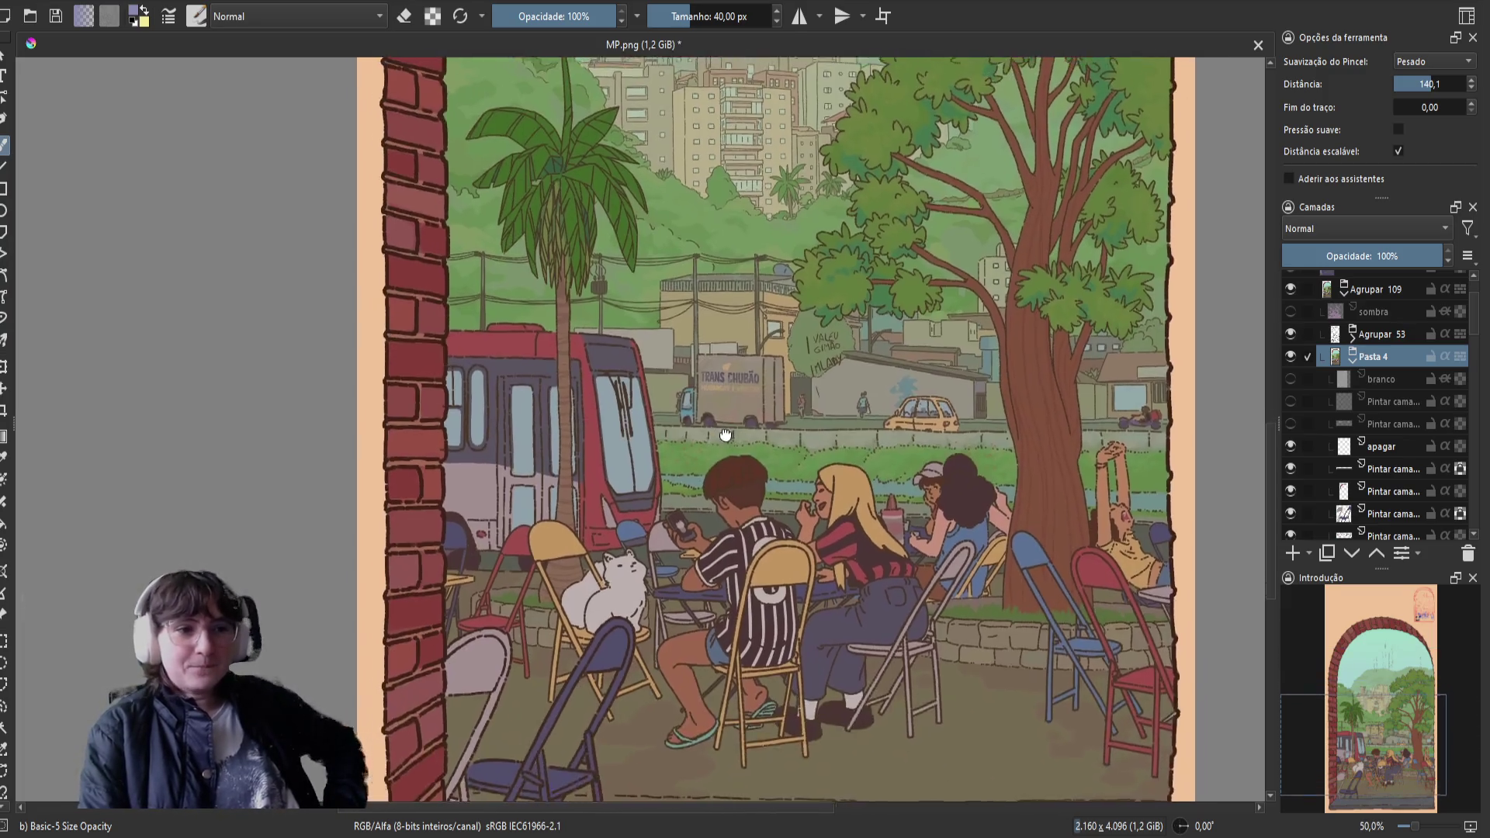
scroll(792, 513, up, 1)
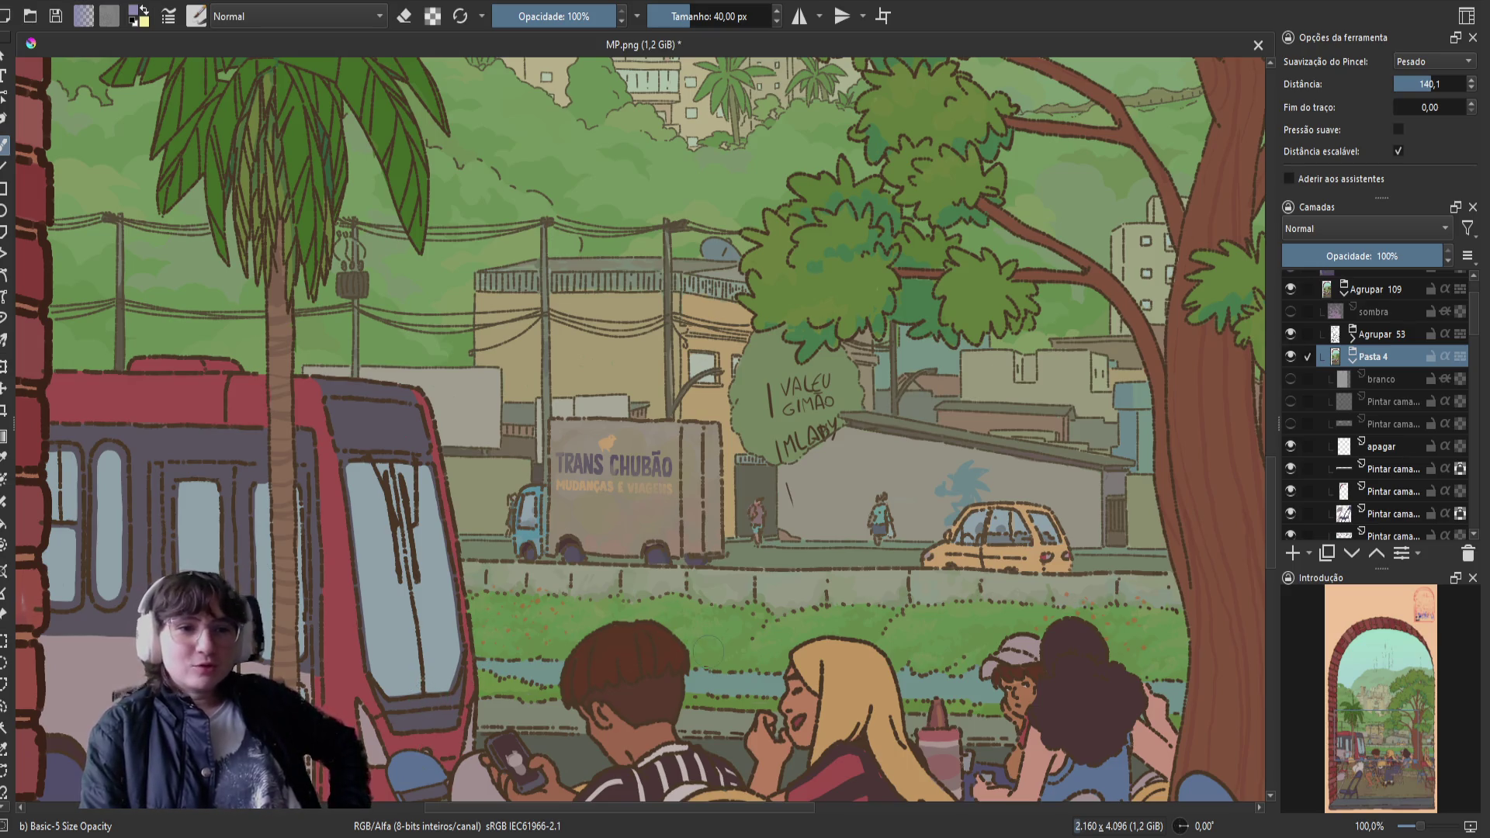
scroll(706, 652, down, 1)
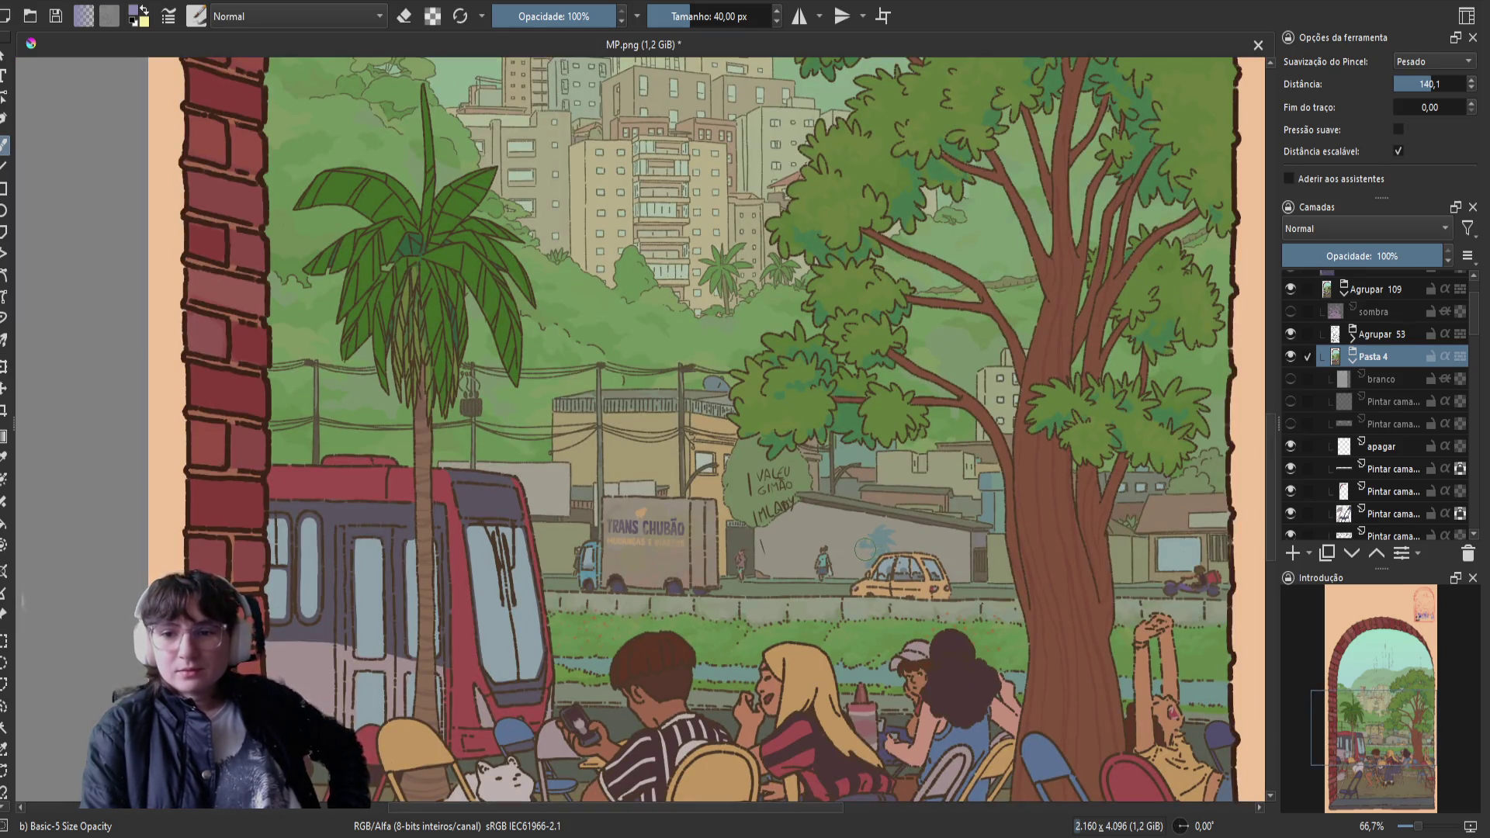
drag(864, 549, 644, 640)
scroll(680, 683, down, 1)
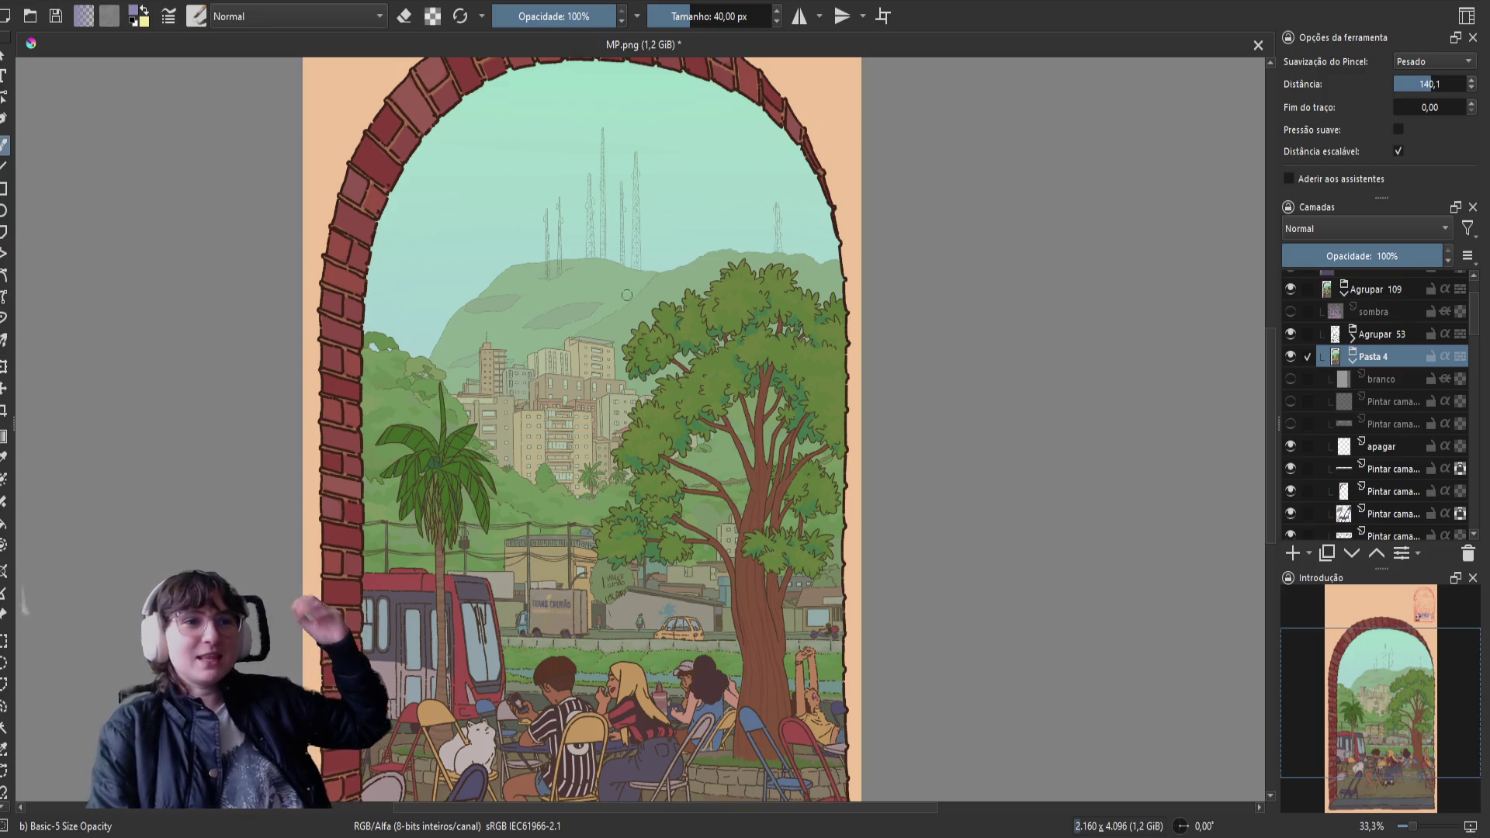
scroll(636, 291, up, 1)
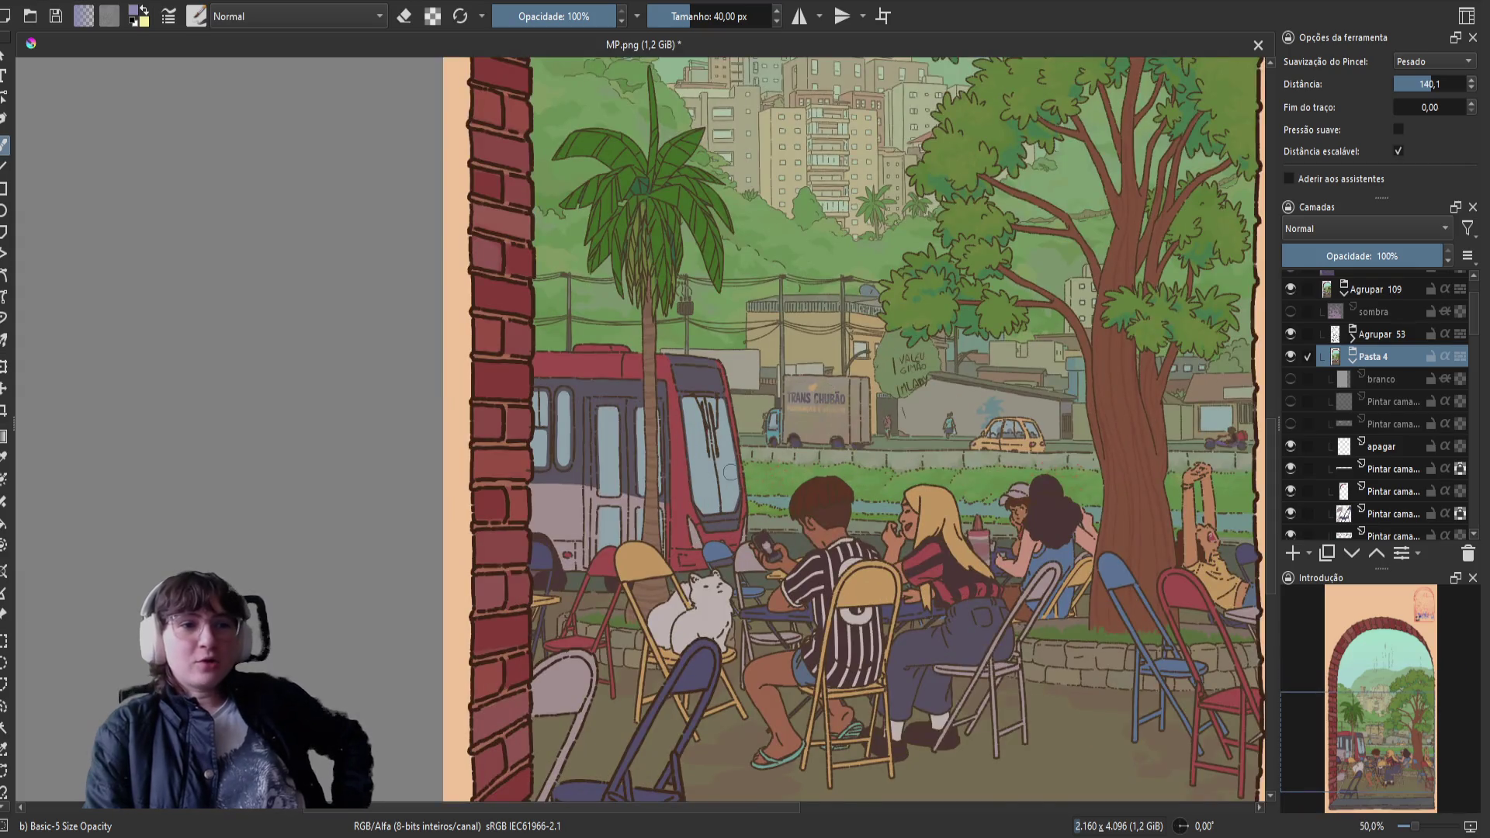
scroll(977, 483, up, 2)
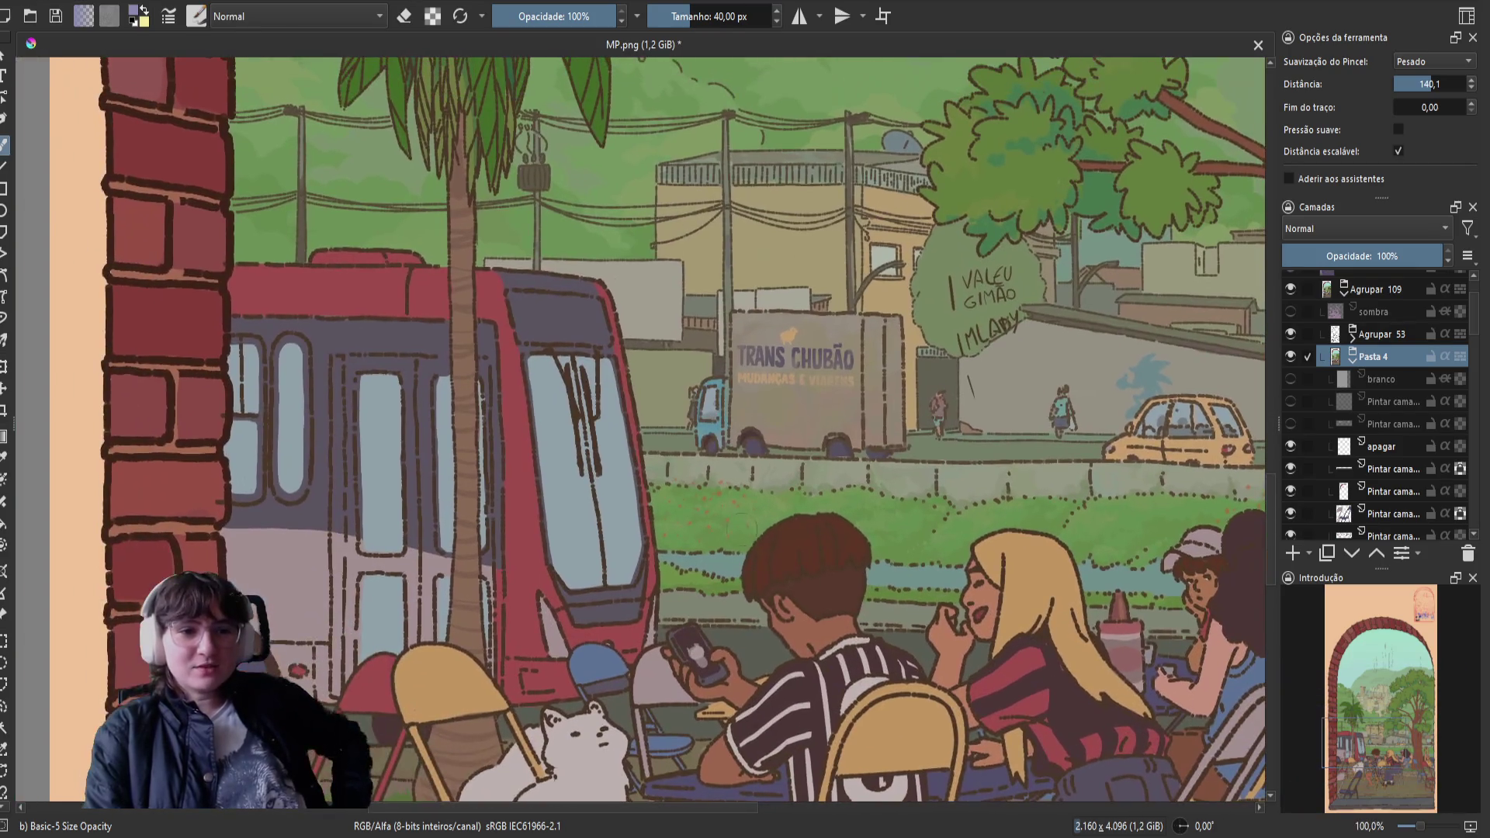
scroll(388, 485, up, 1)
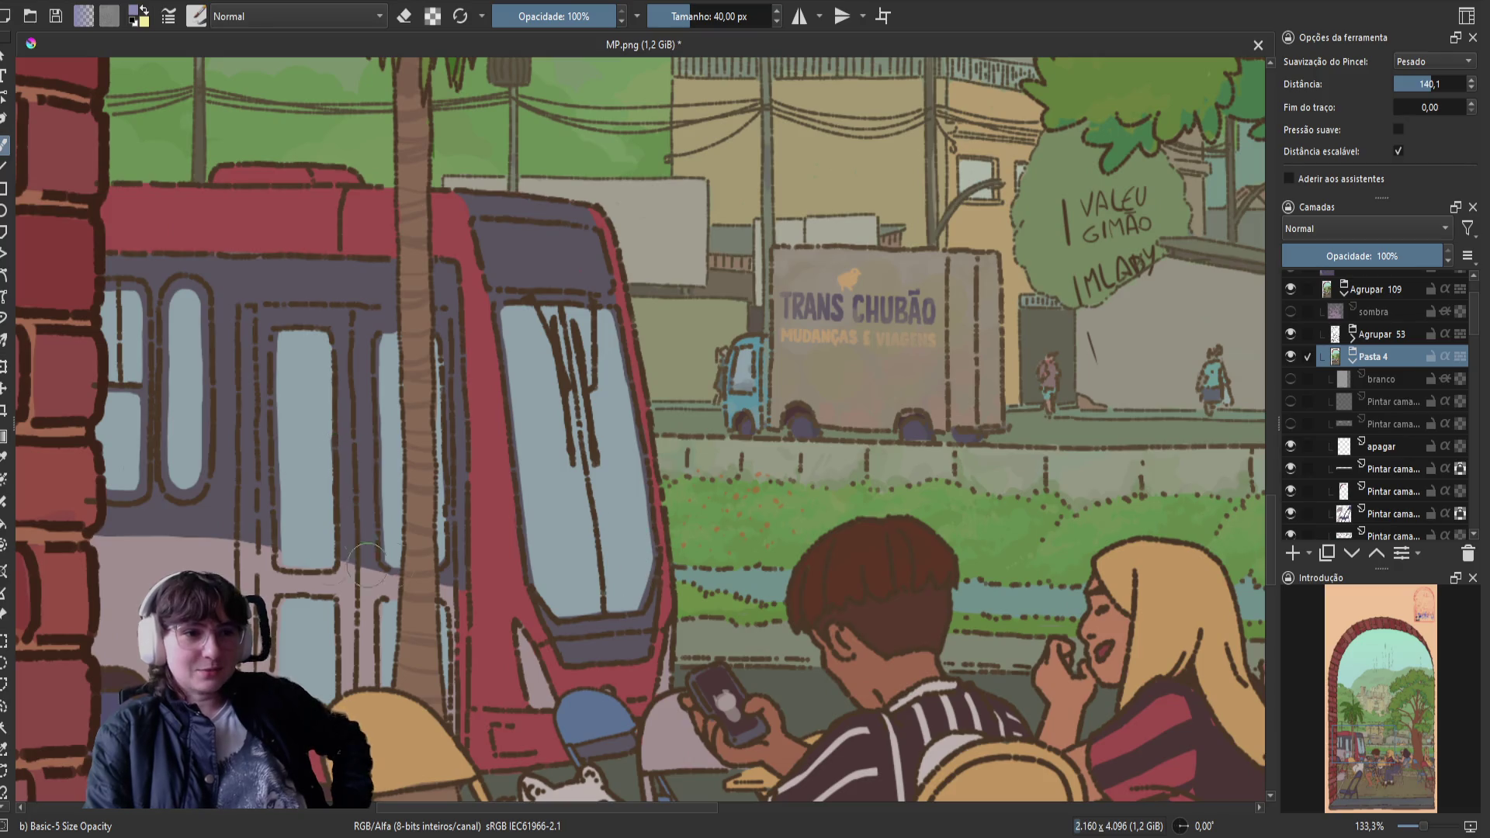
drag(364, 439, 4, 563)
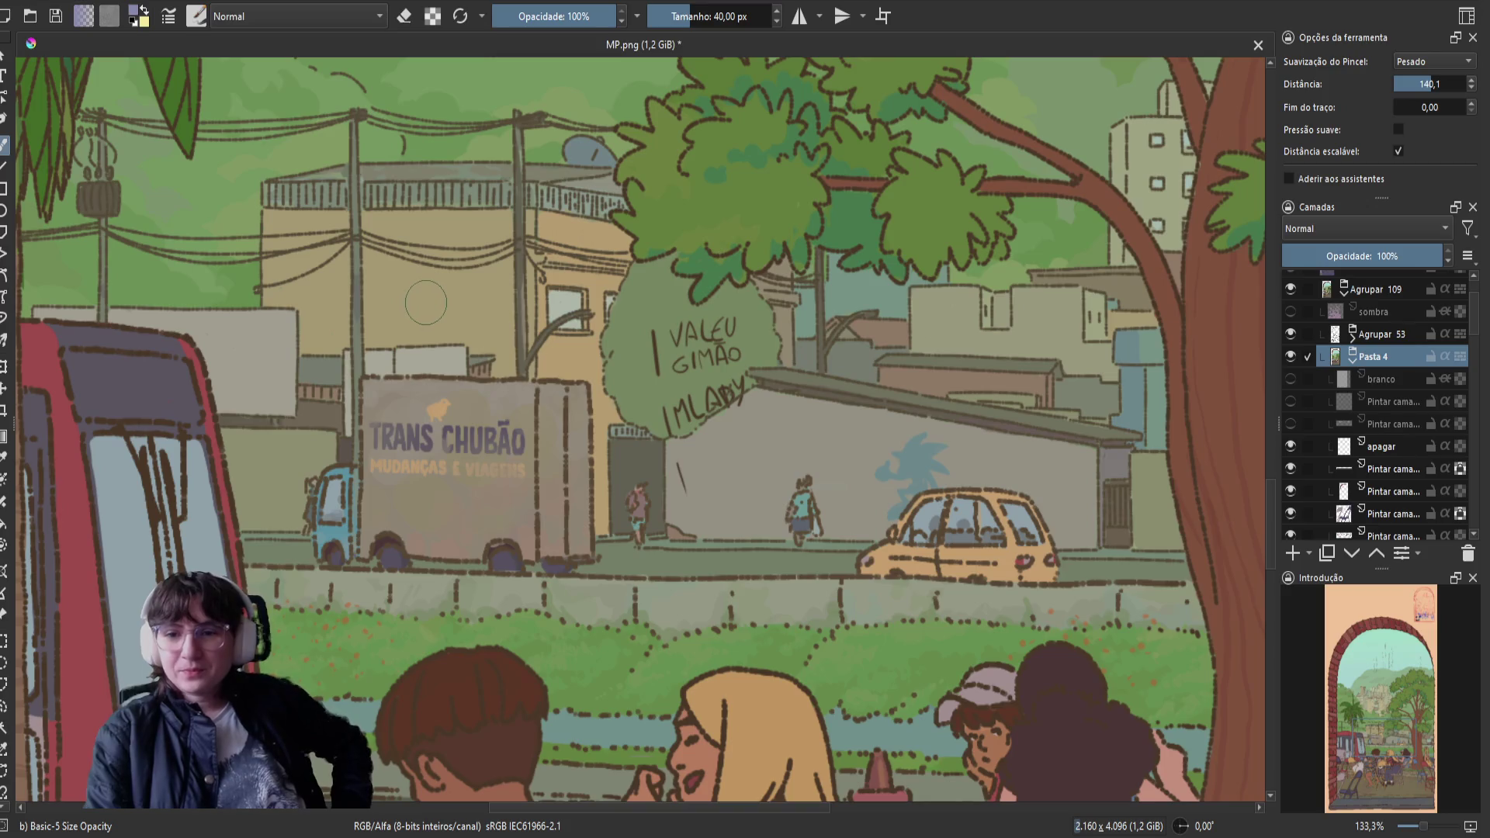
scroll(423, 291, down, 1)
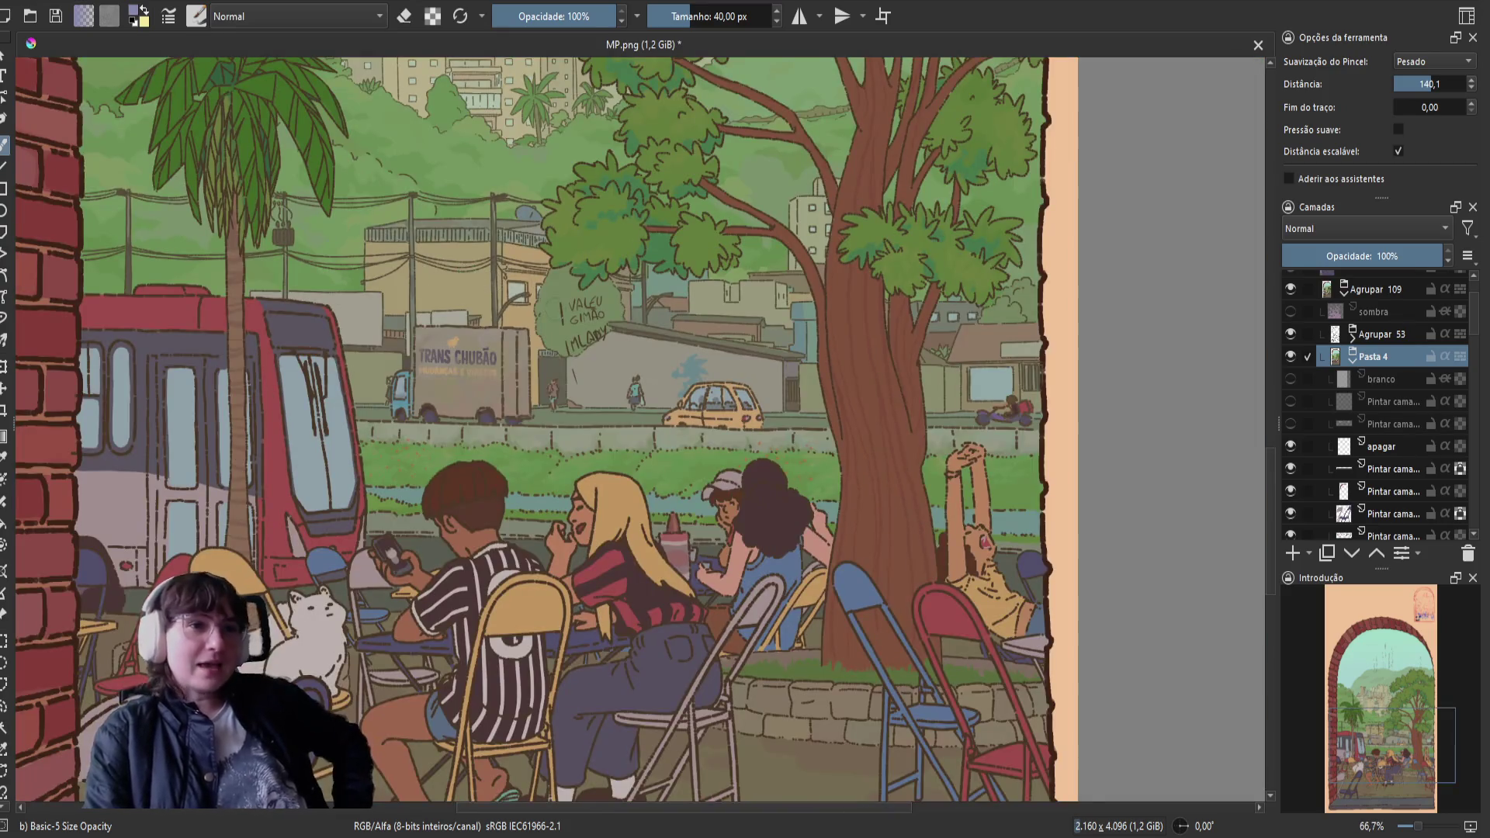
scroll(614, 371, down, 1)
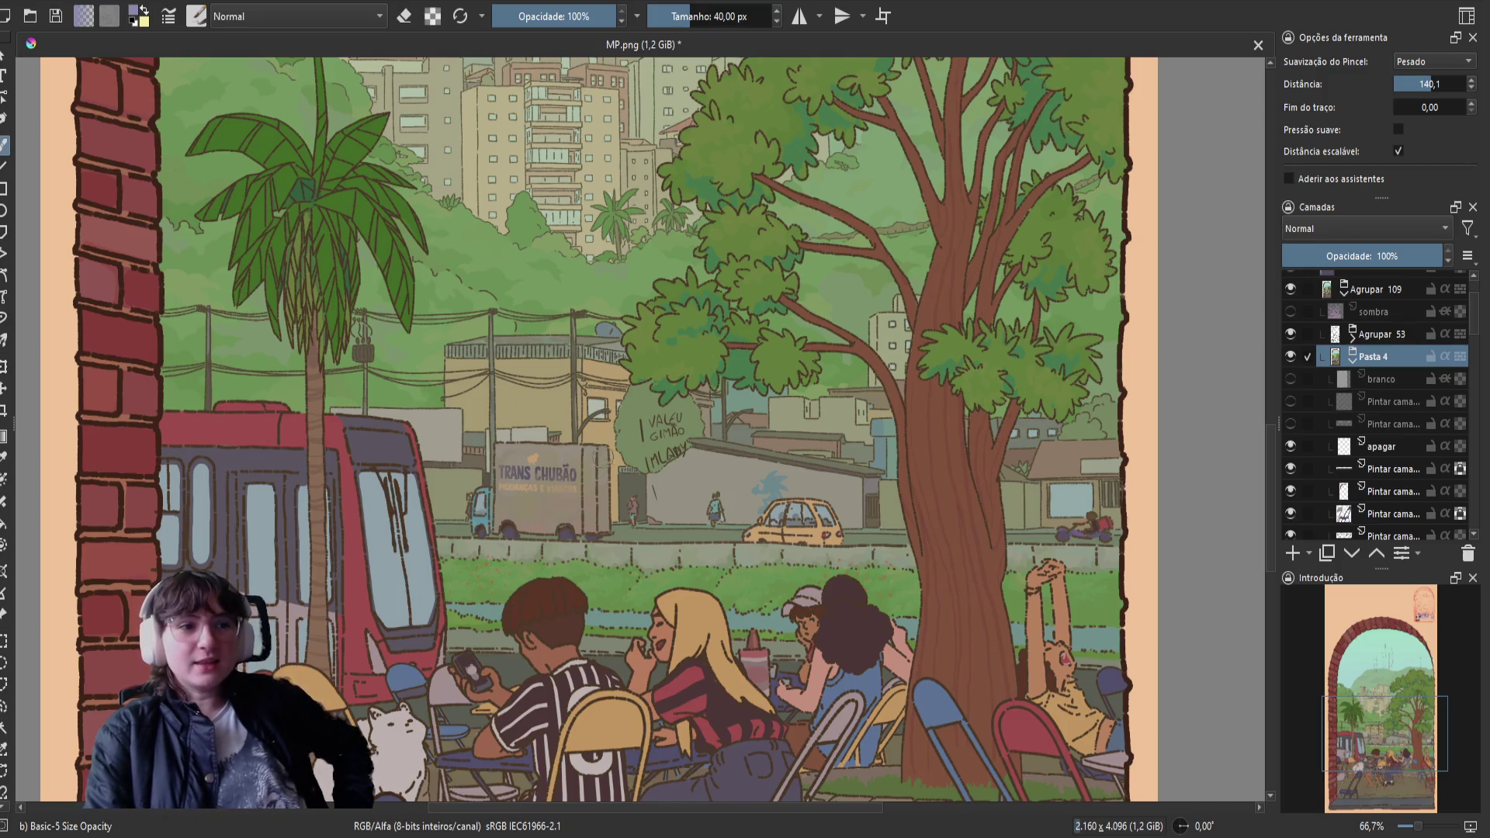
scroll(558, 570, down, 1)
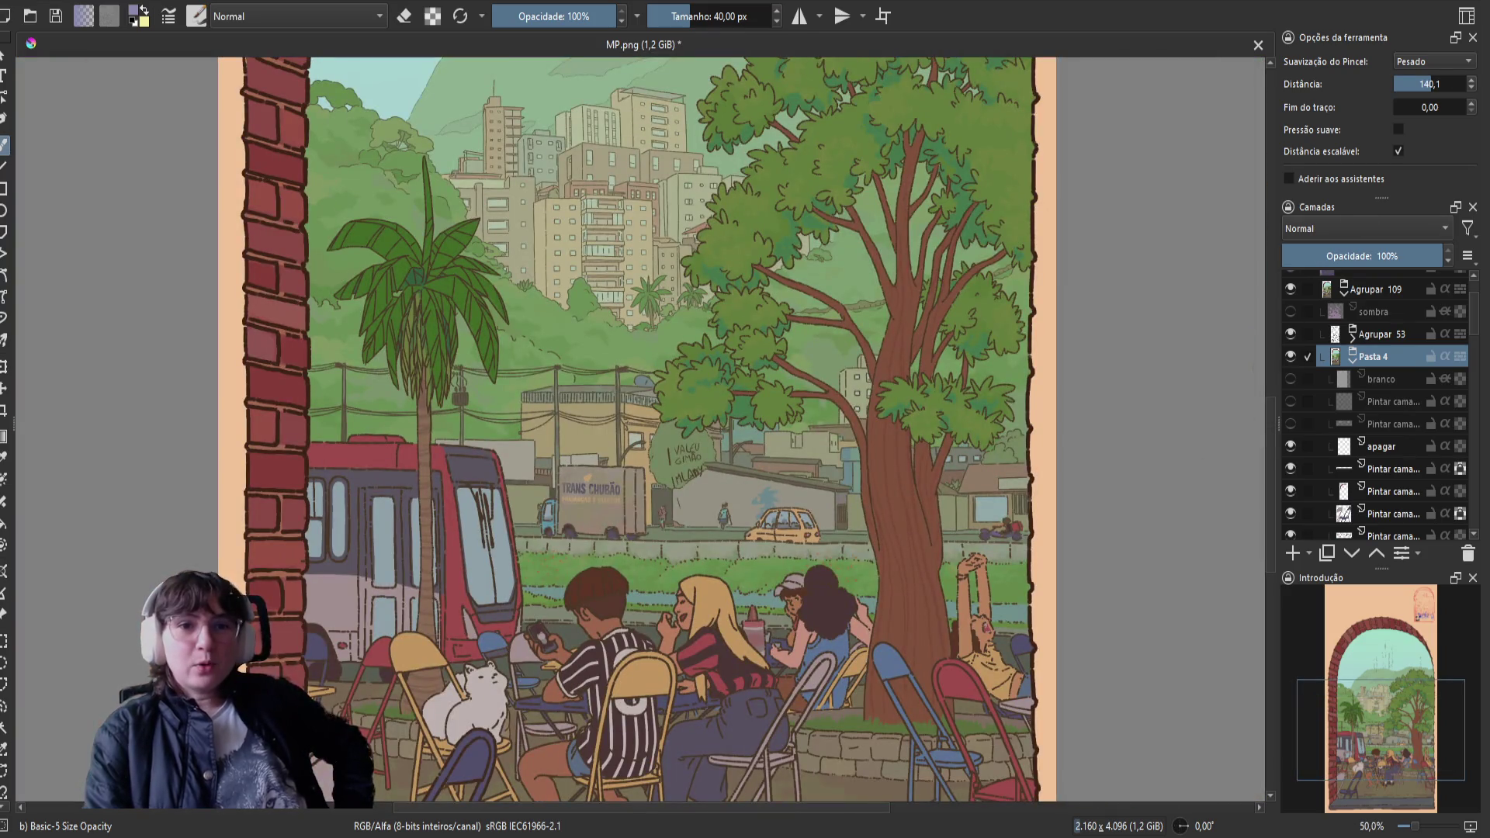
click(1290, 312)
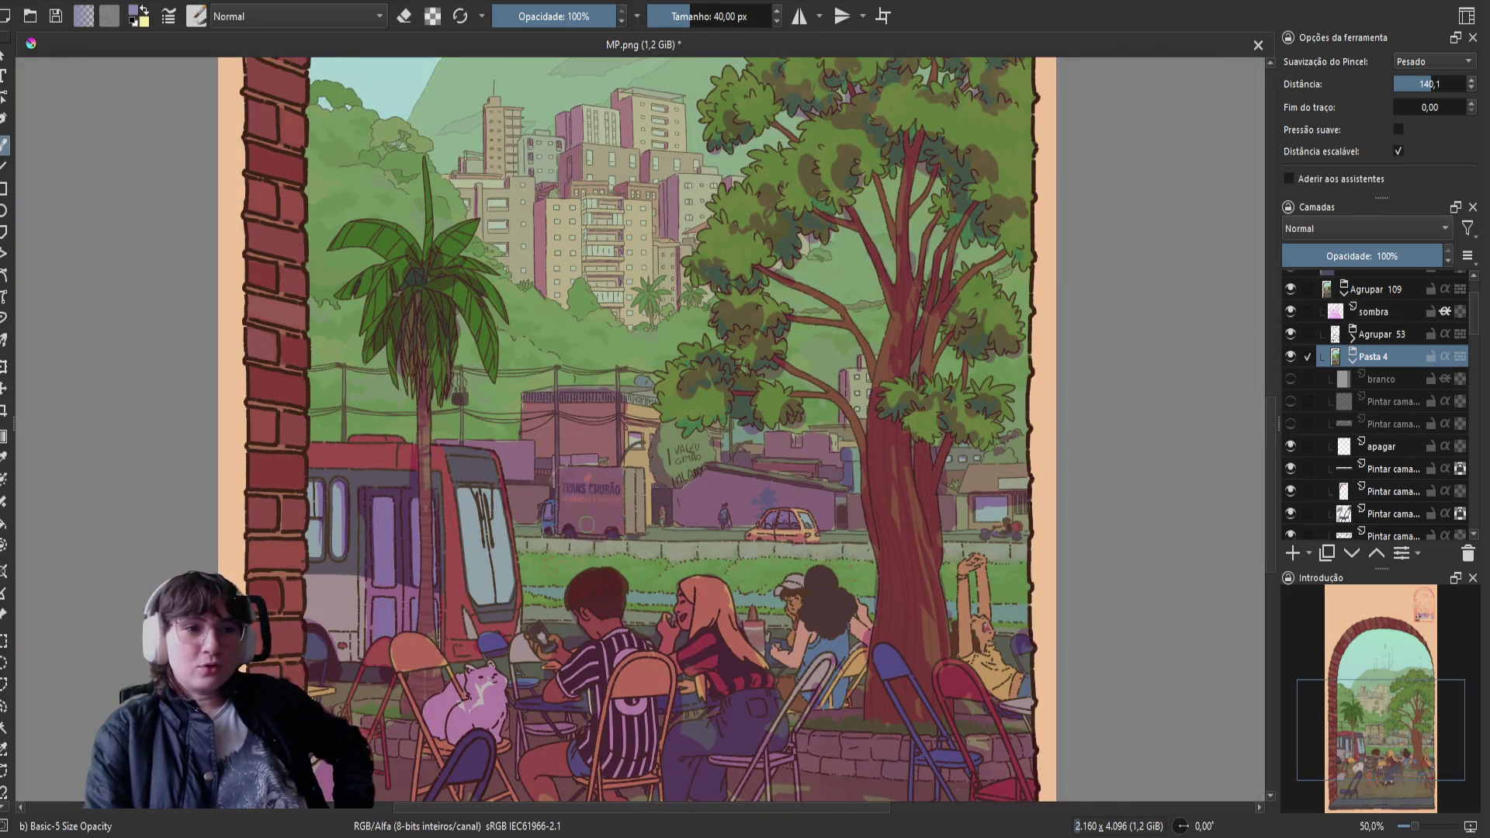
Flick the sombra shading layer on and off to compare, leaving it hidden.
scroll(588, 529, down, 1)
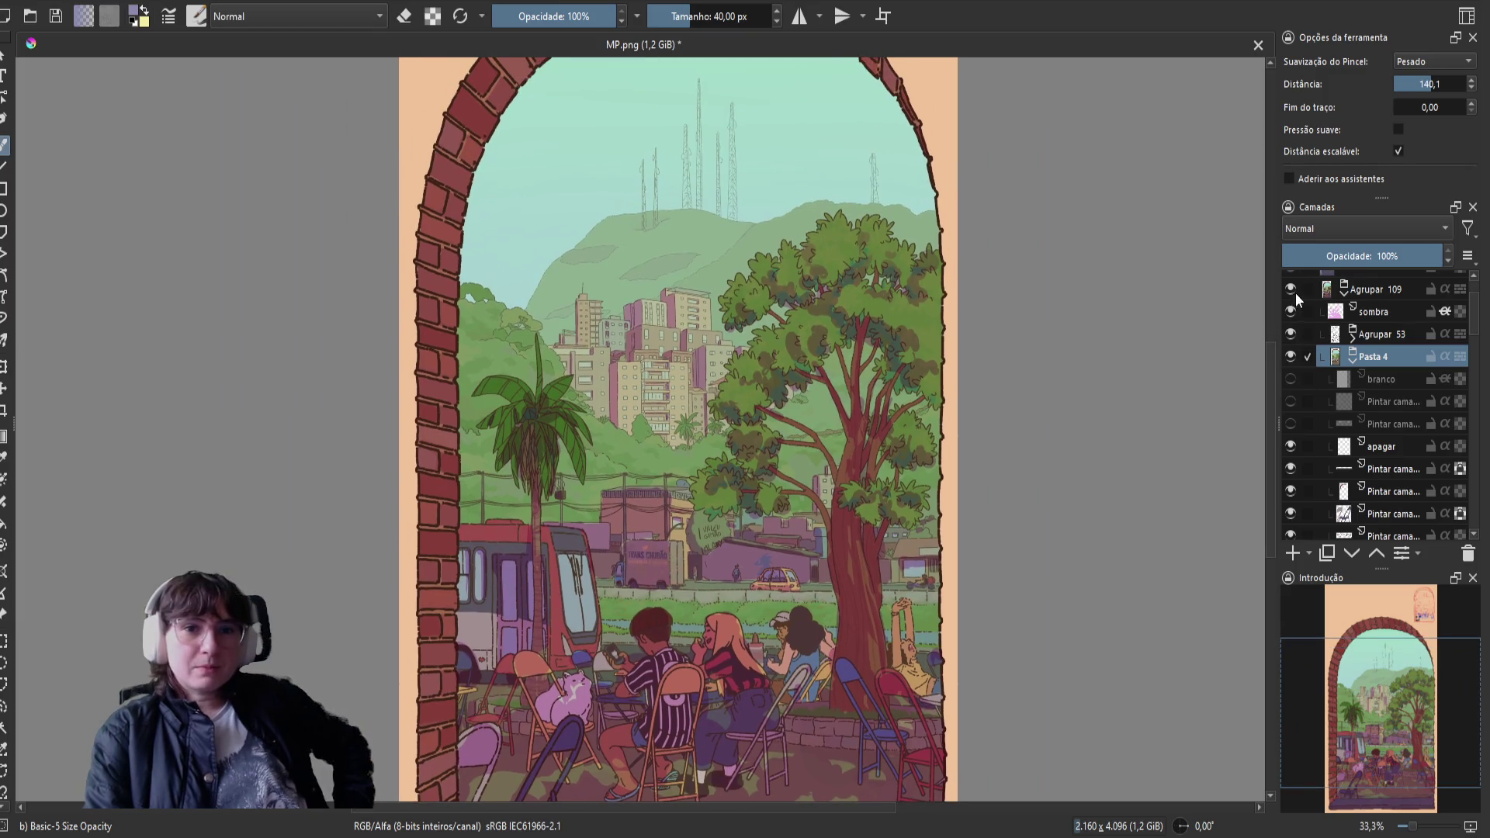
click(1292, 314)
click(1293, 314)
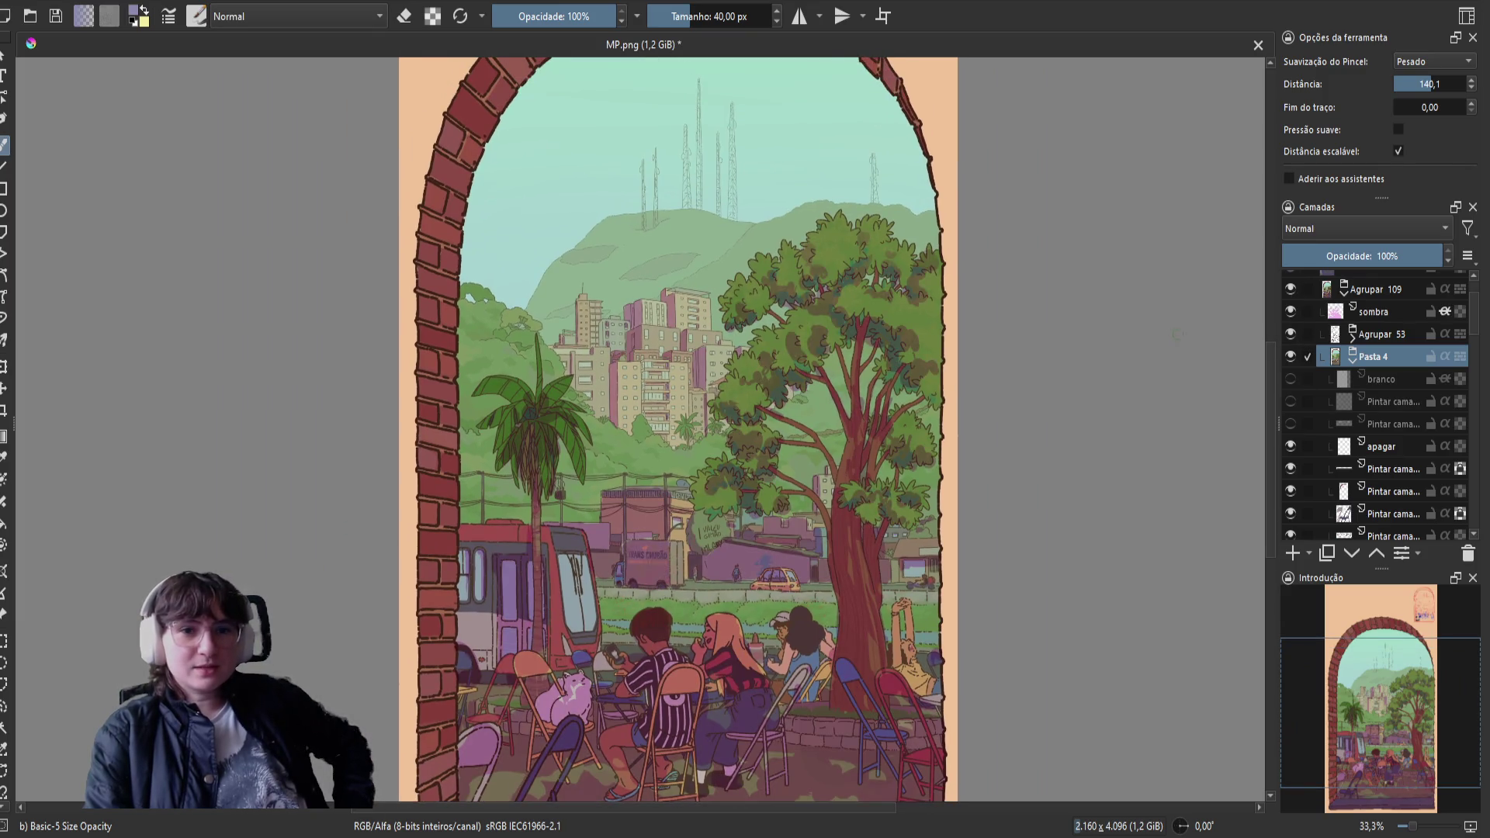
click(1290, 311)
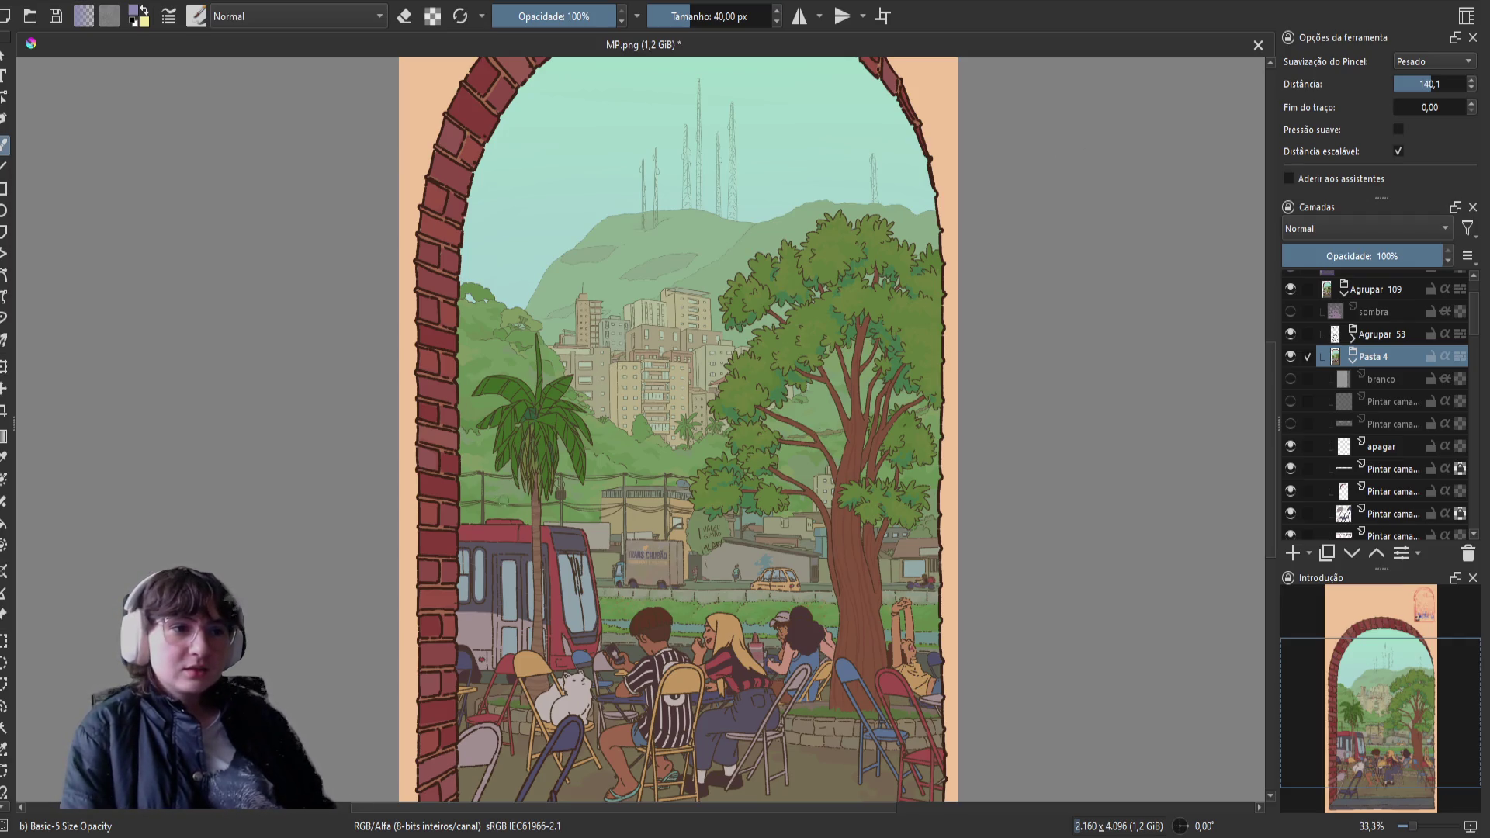
Turn on the branco layer to view the illustration in greyscale.
scroll(487, 497, up, 3)
scroll(487, 497, down, 4)
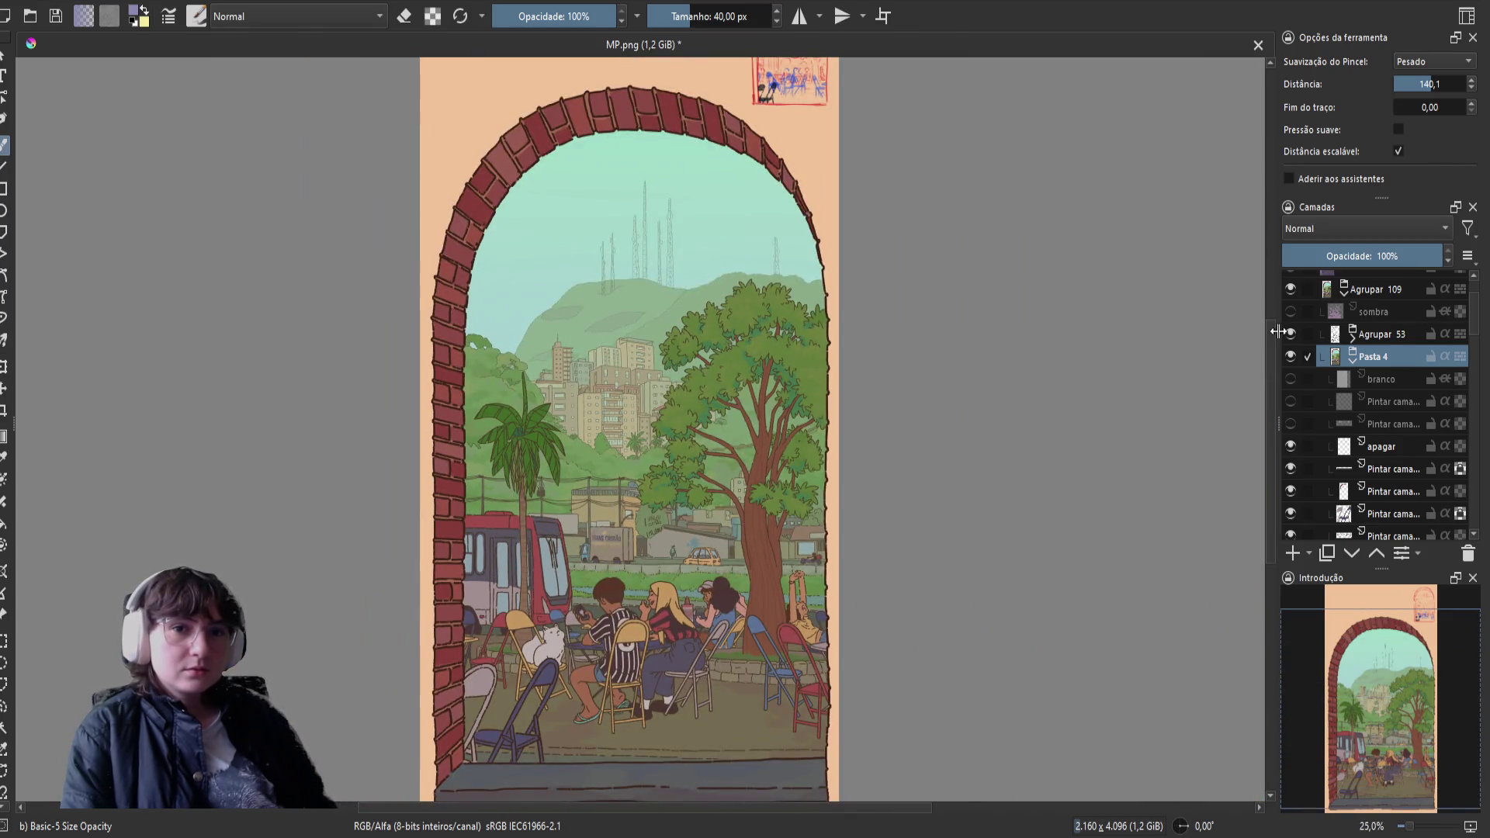
click(1291, 379)
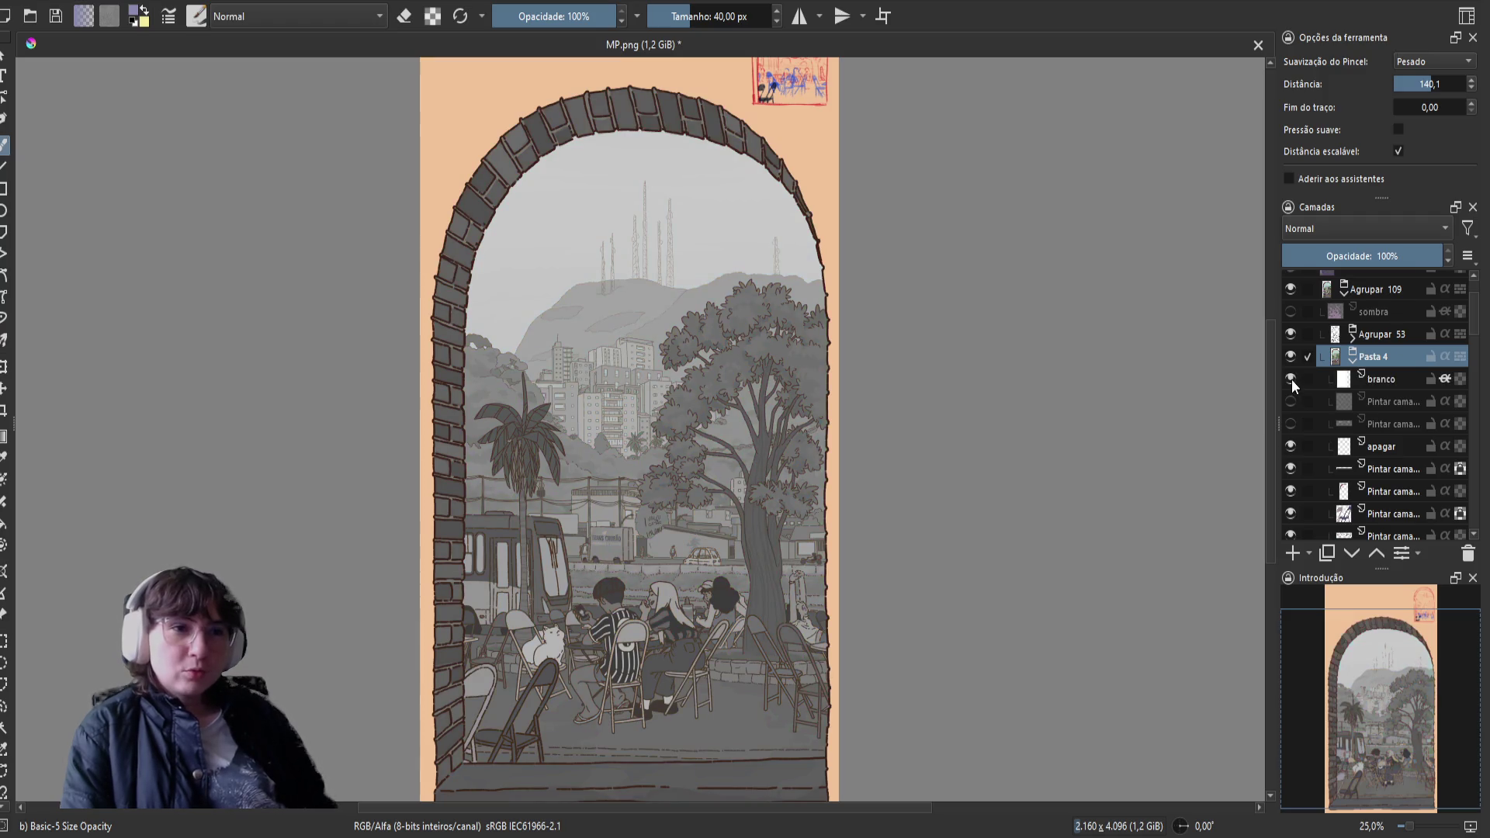
click(1292, 379)
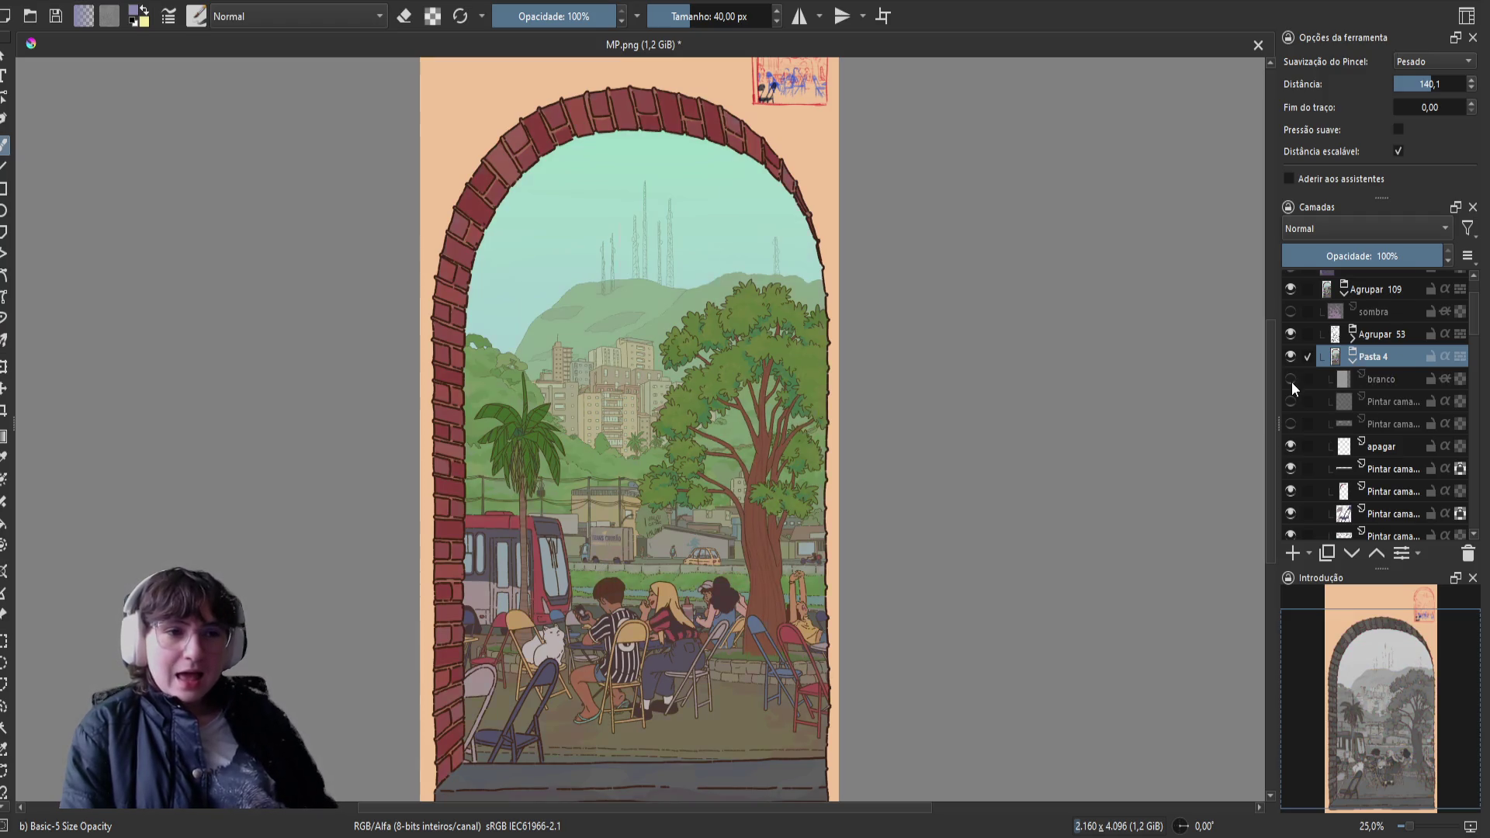
click(1291, 382)
scroll(806, 553, up, 3)
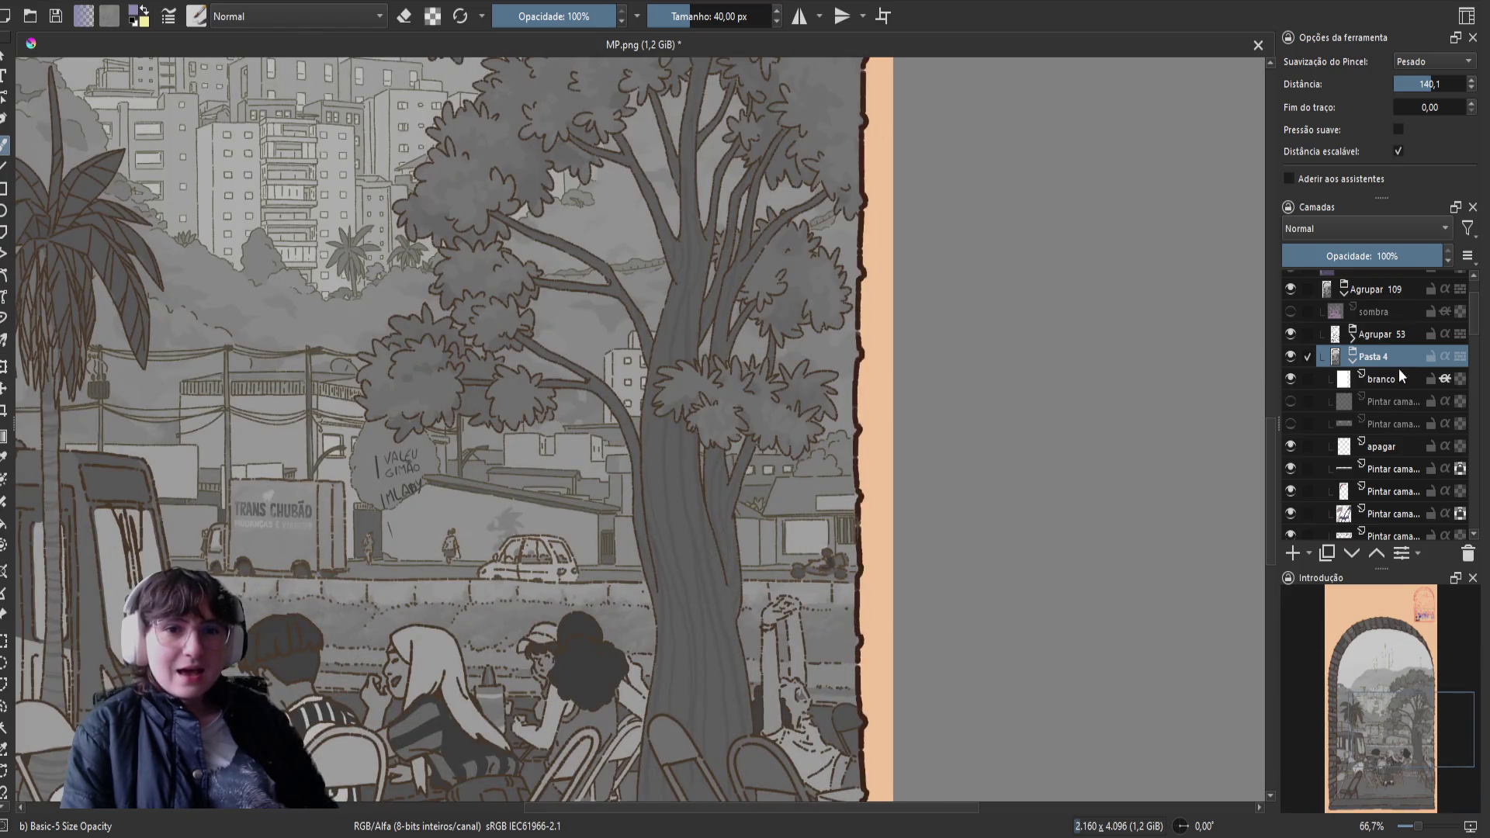
click(1291, 378)
click(1291, 378)
scroll(678, 517, down, 2)
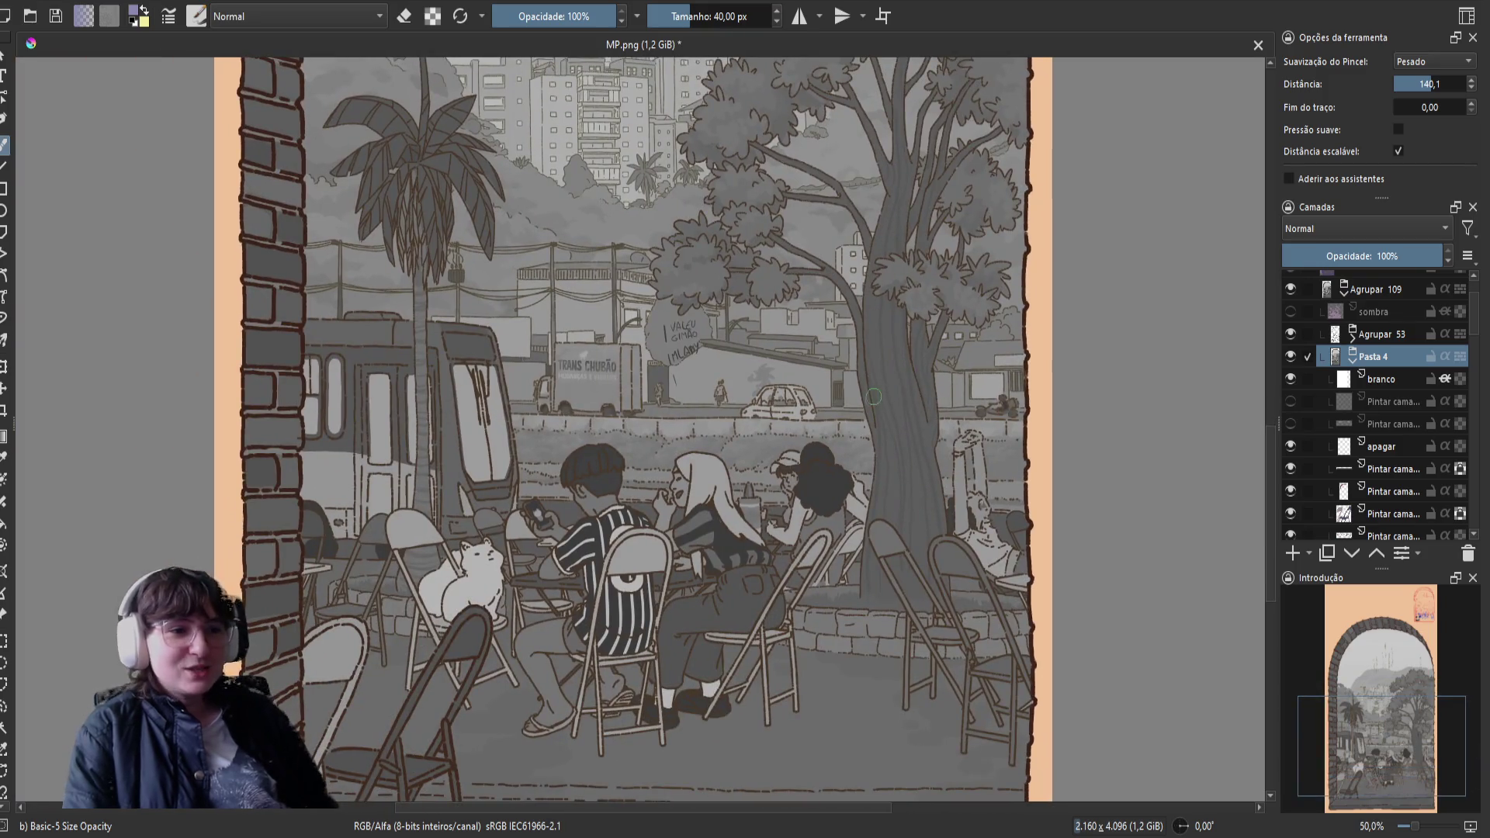
scroll(736, 666, up, 2)
scroll(736, 665, up, 1)
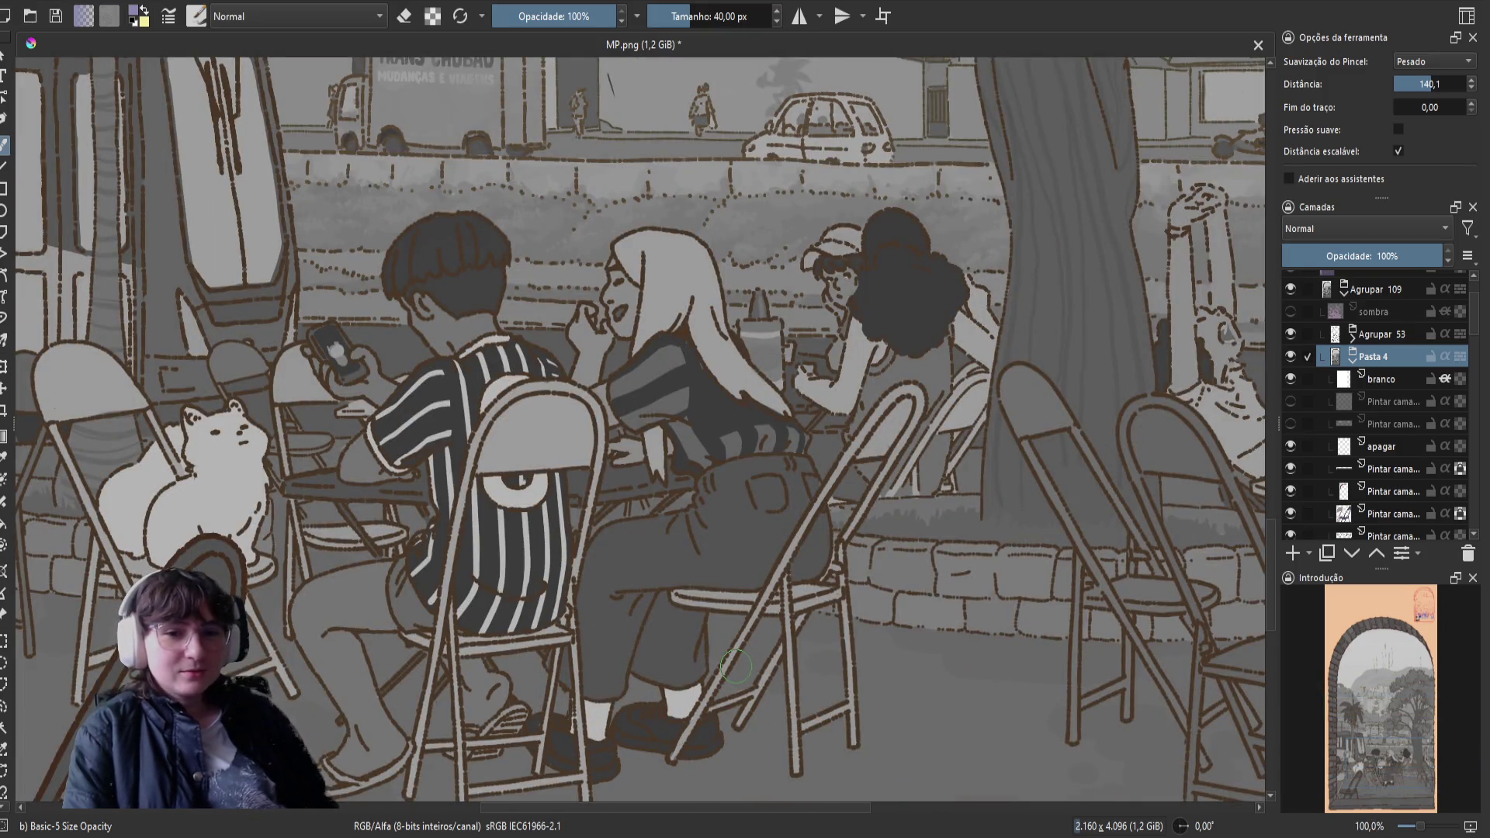
mouse_move(596, 445)
mouse_down()
mouse_move(627, 636)
mouse_move(689, 723)
mouse_move(598, 486)
mouse_move(605, 532)
mouse_move(699, 543)
mouse_move(719, 638)
mouse_move(572, 752)
mouse_move(720, 765)
mouse_up()
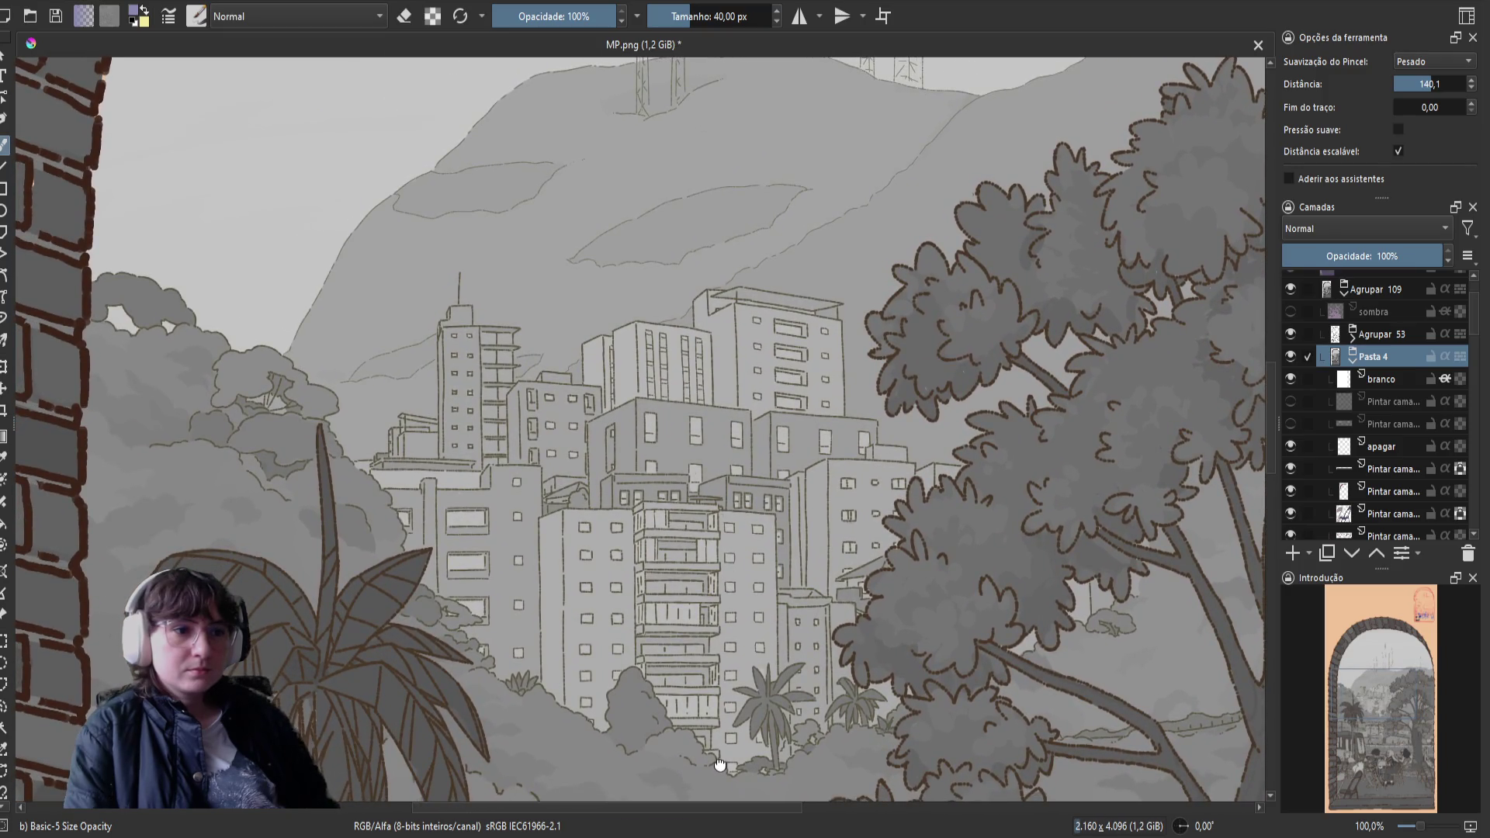
mouse_move(720, 765)
mouse_down()
mouse_move(722, 799)
mouse_move(710, 721)
mouse_up()
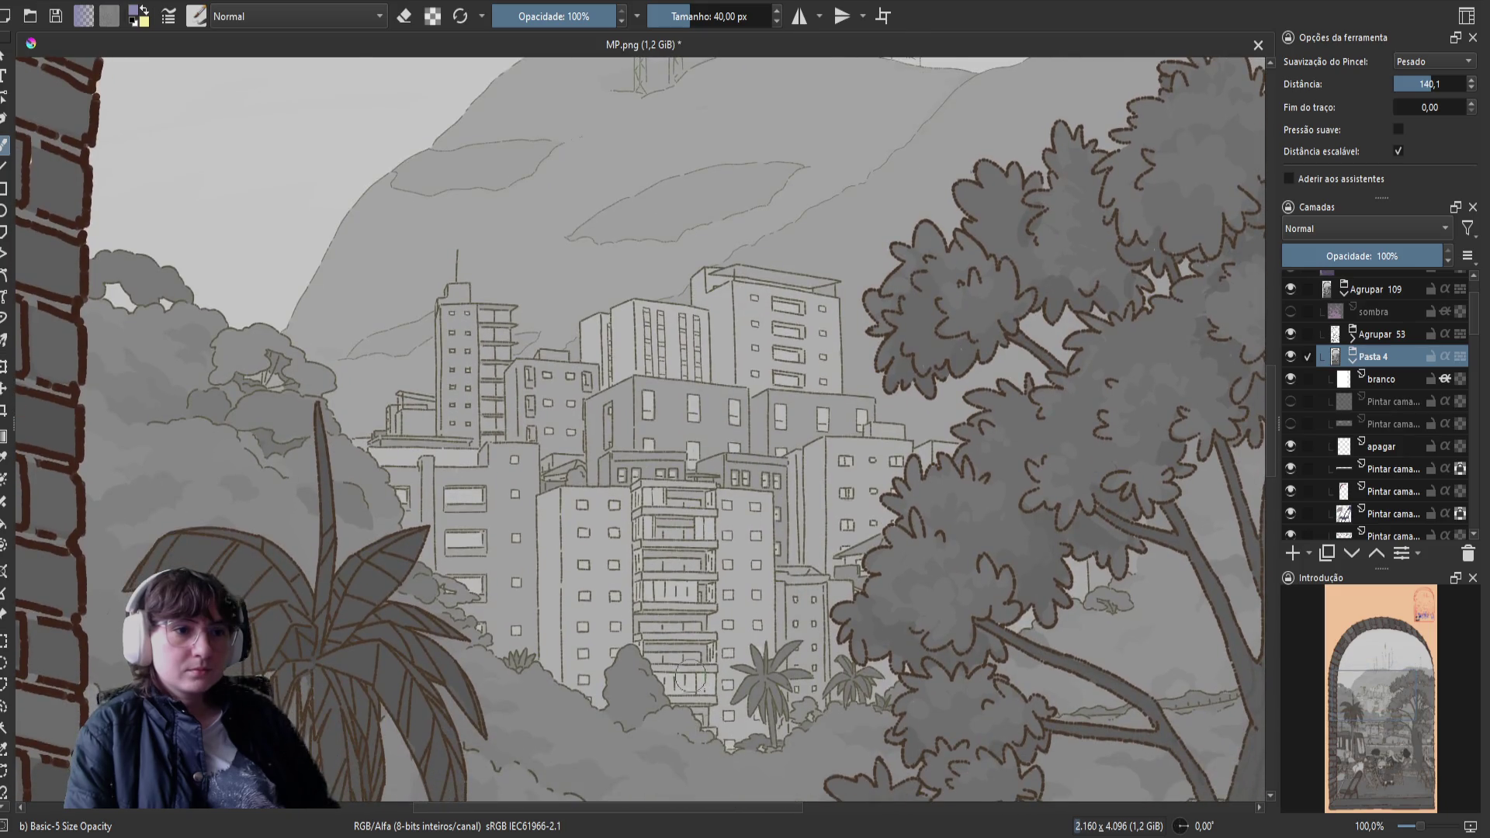
scroll(689, 677, down, 3)
scroll(675, 655, up, 3)
mouse_move(669, 674)
mouse_down()
mouse_move(662, 630)
mouse_move(635, 604)
mouse_up()
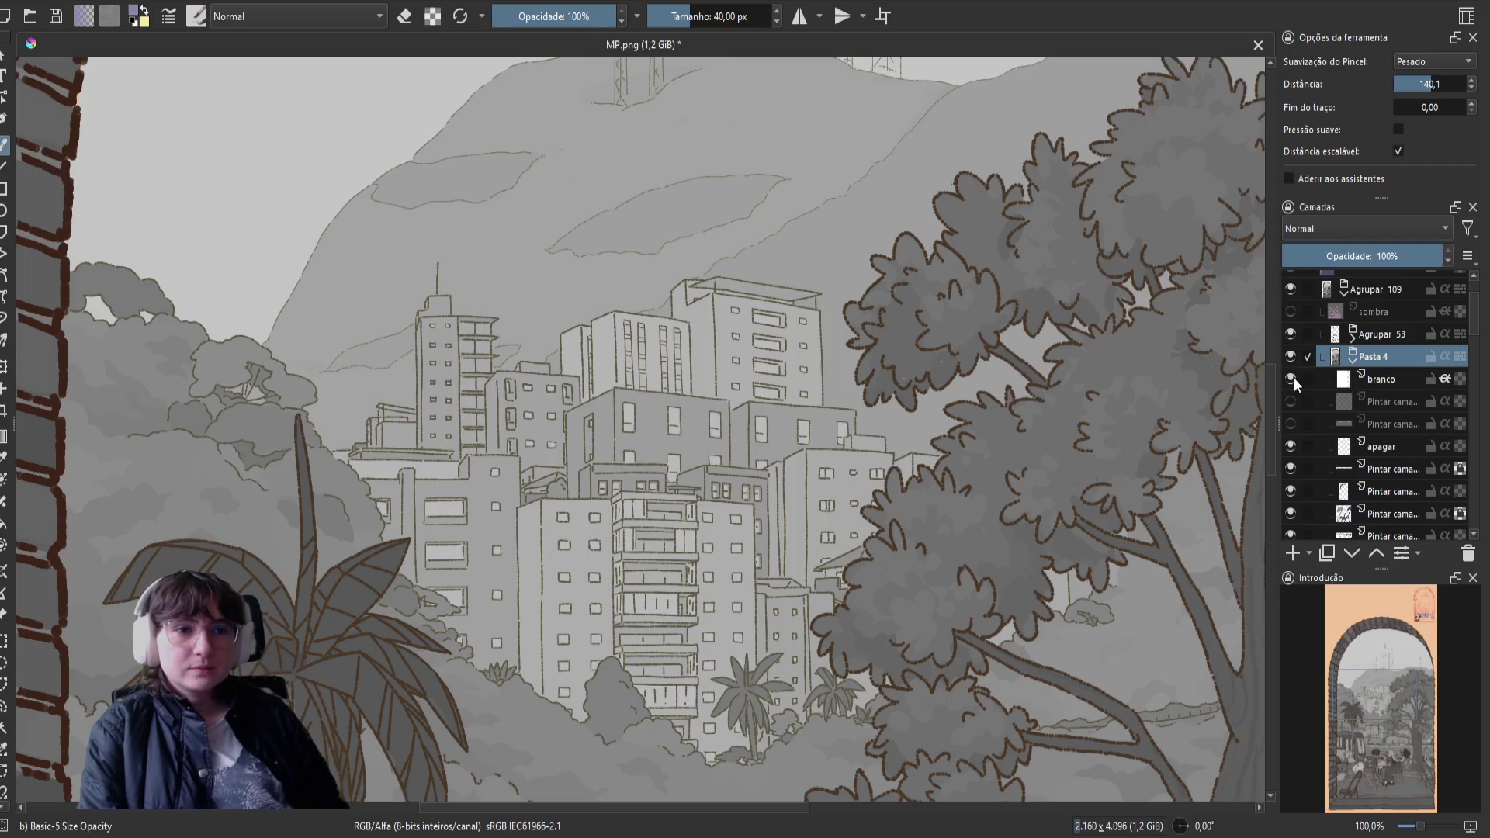
click(1366, 384)
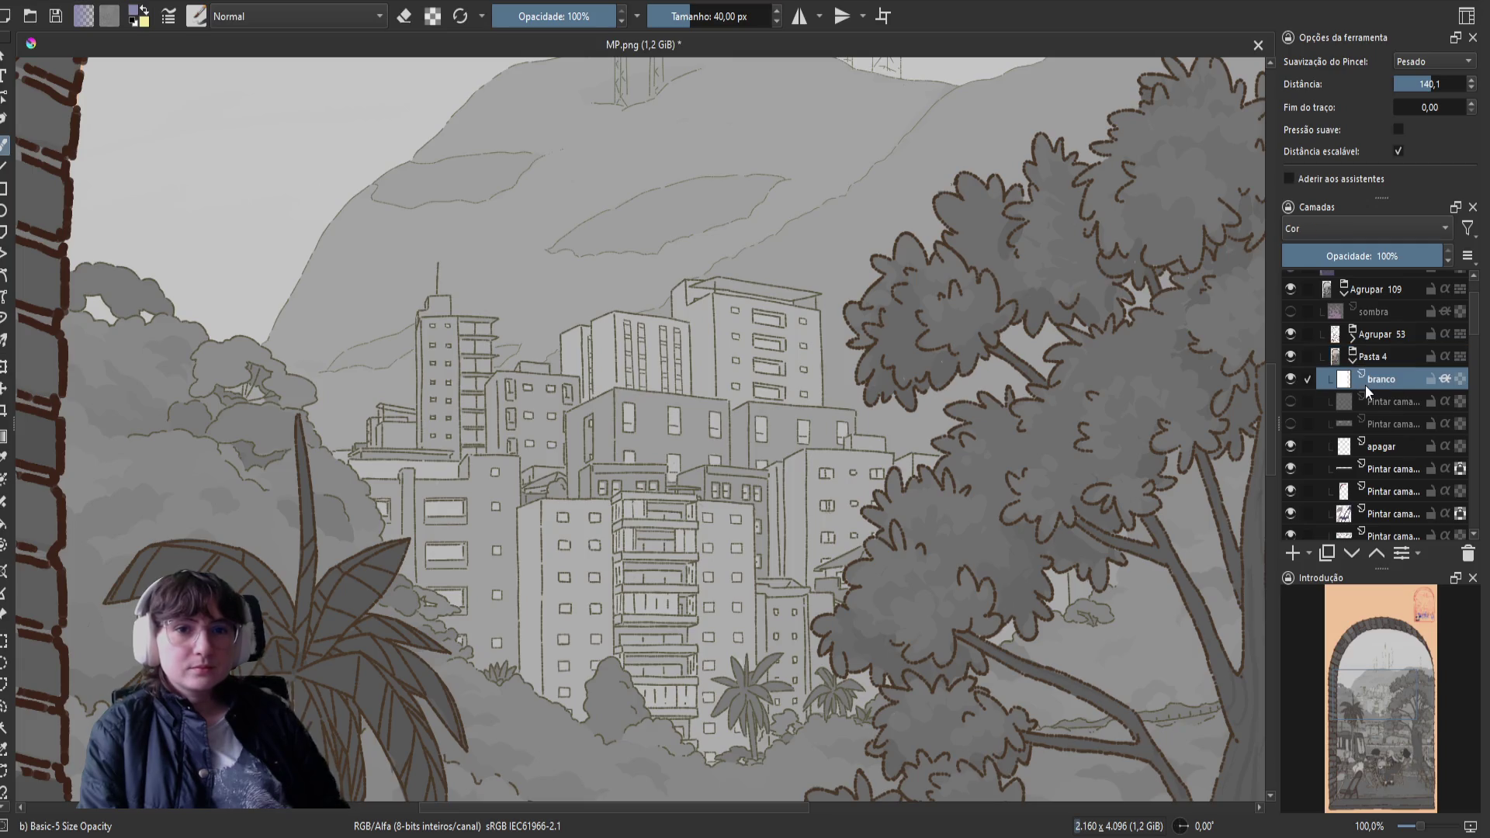
Hide the branco layer and check the lower part of the scene in colour.
click(1292, 378)
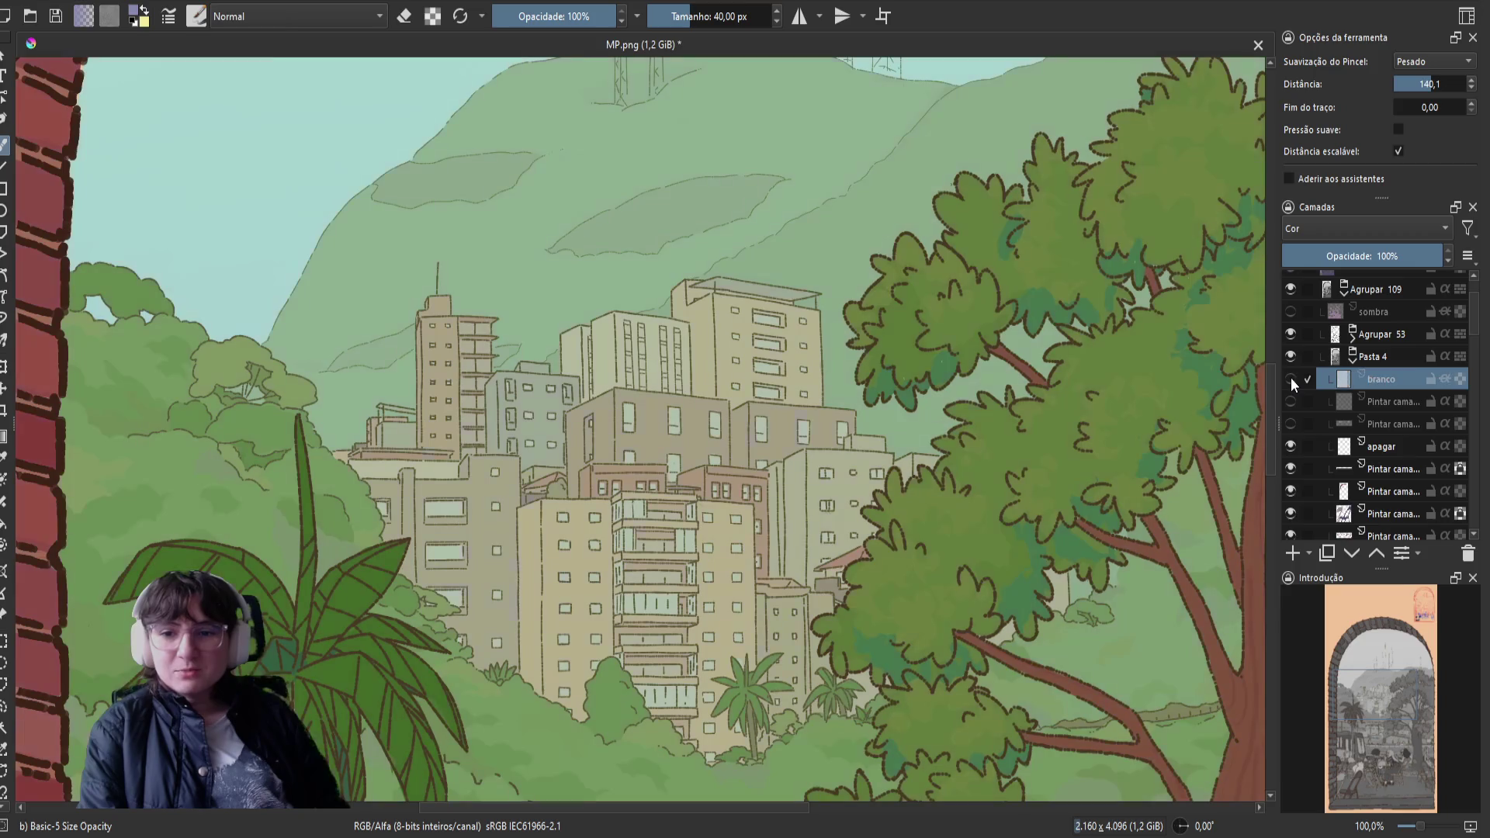
scroll(777, 396, down, 4)
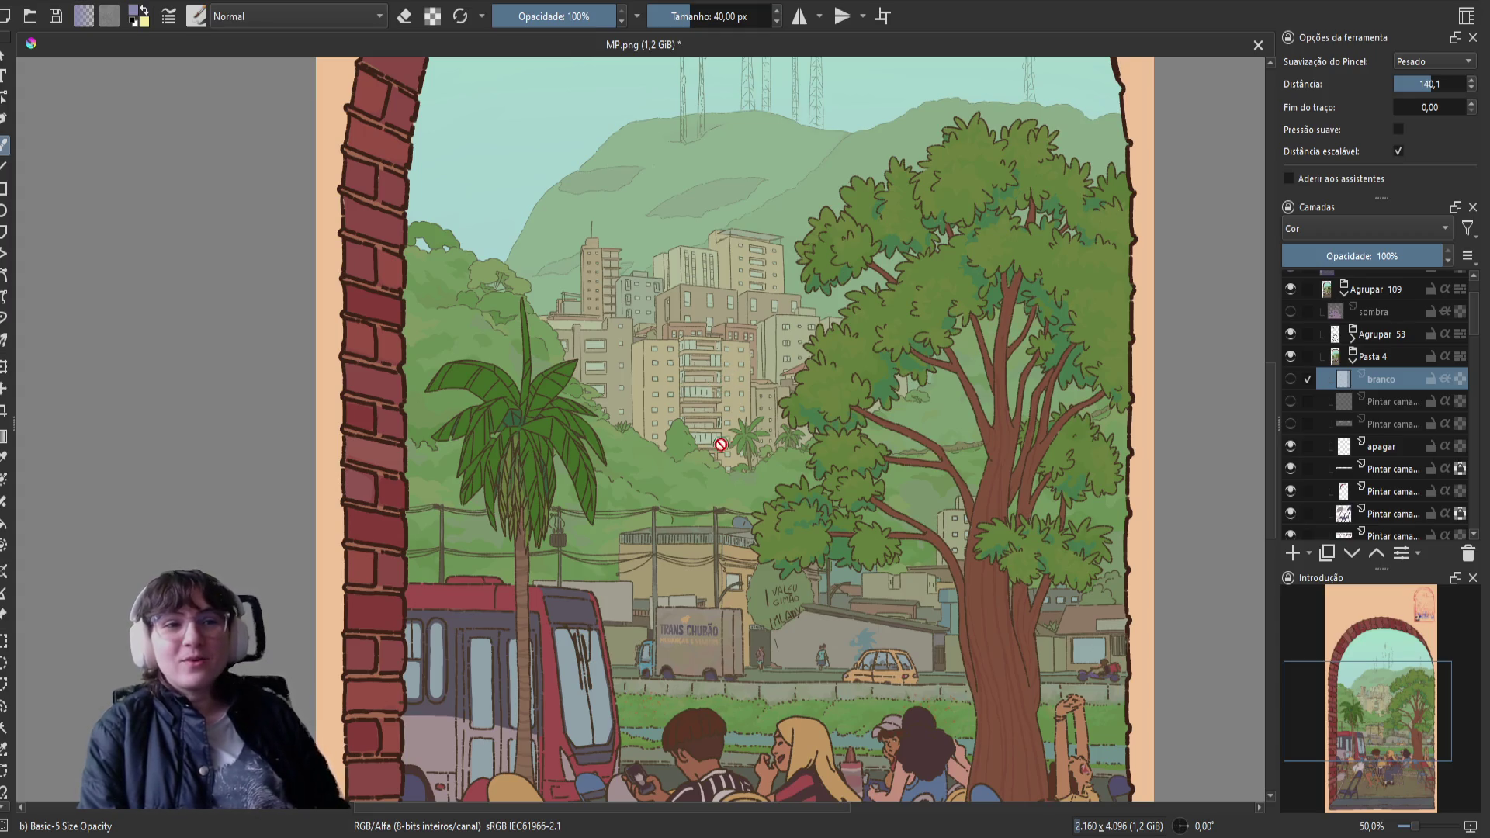
drag(761, 549, 741, 468)
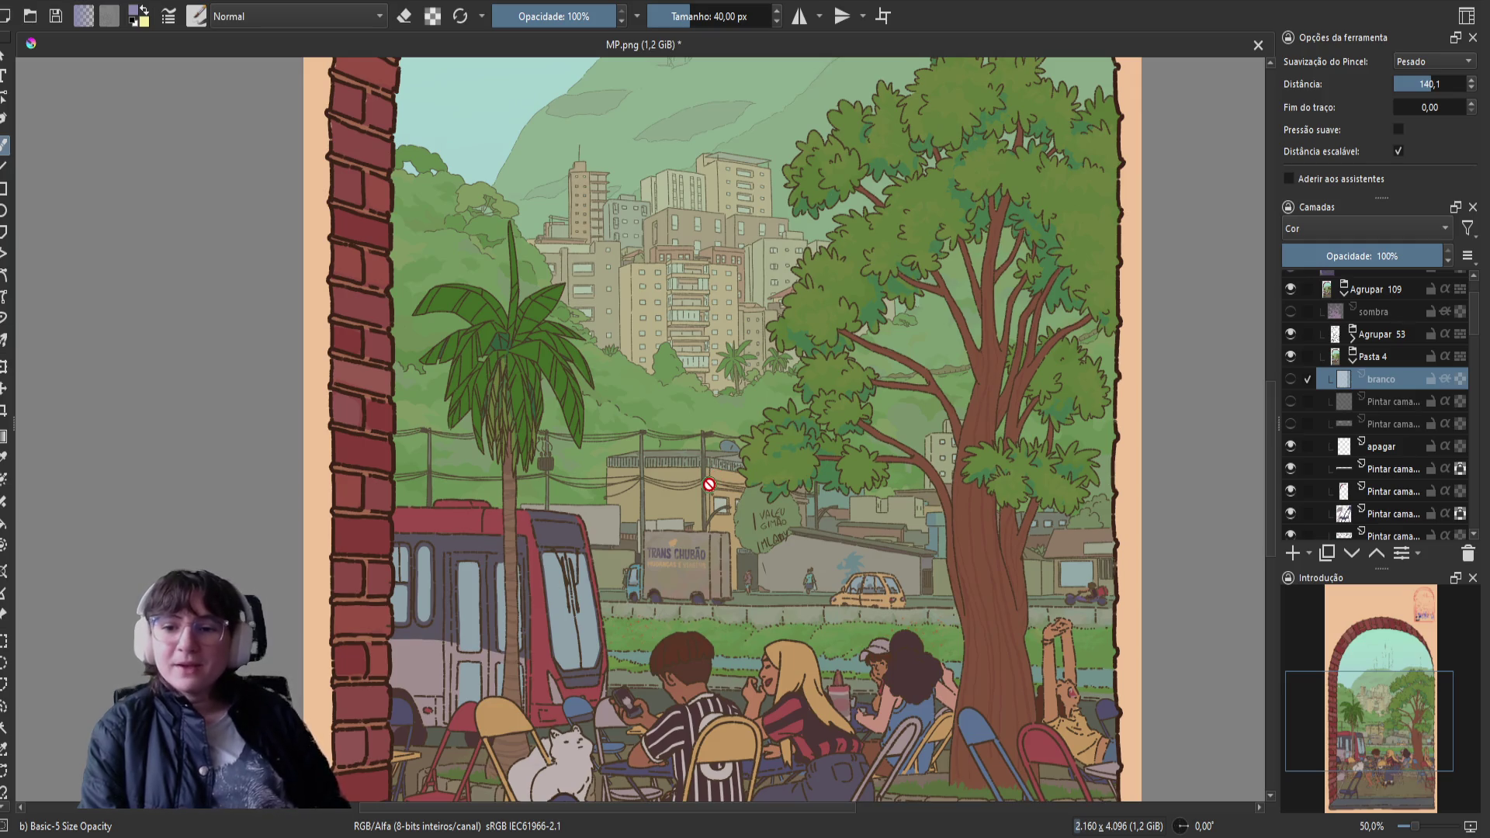
scroll(709, 485, up, 1)
scroll(703, 466, down, 3)
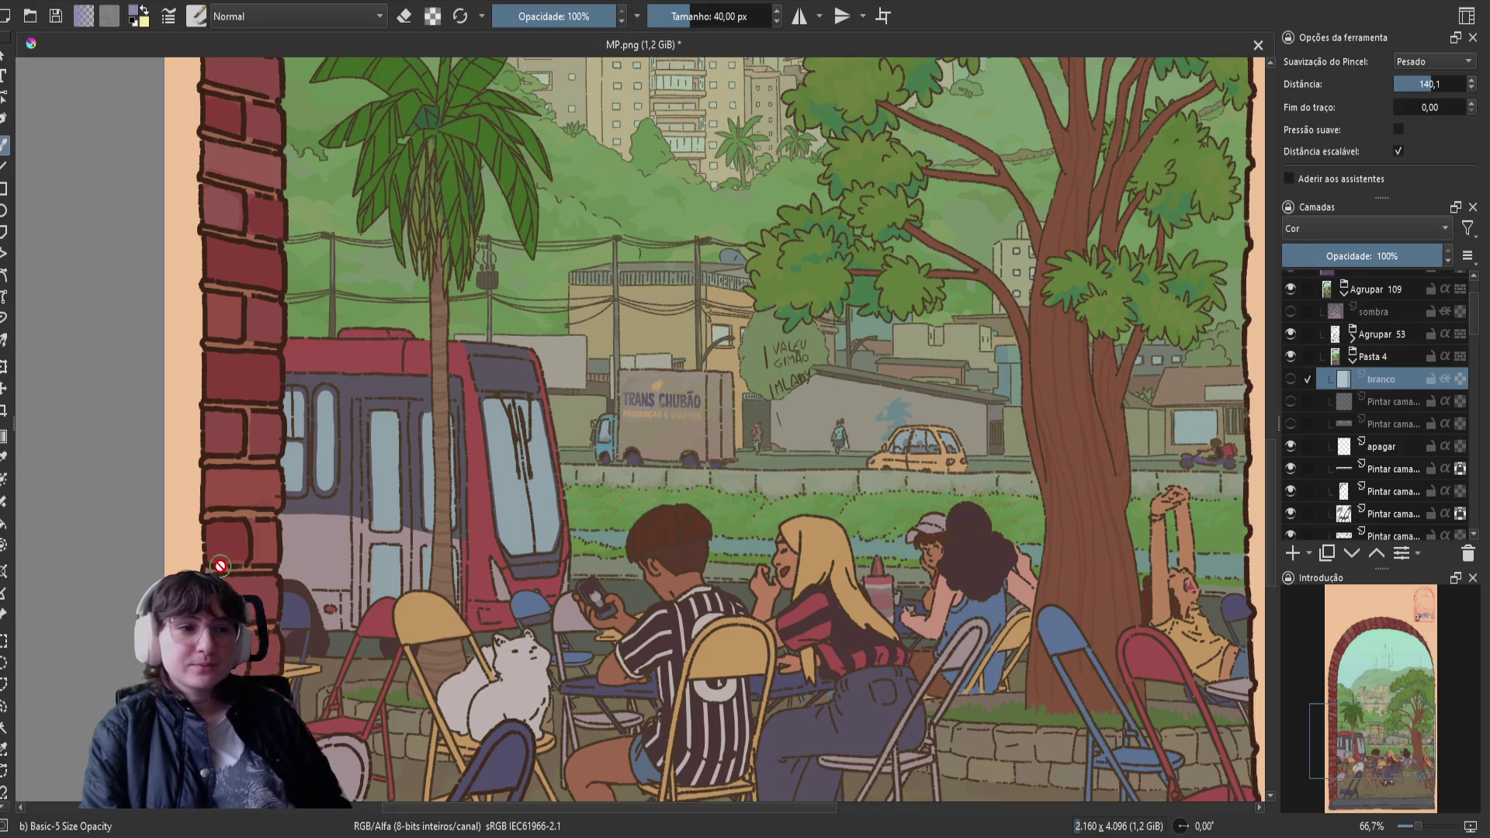
Inspect the tram close-up and the lower right of the coloured scene.
scroll(466, 553, up, 3)
drag(386, 588, 853, 582)
scroll(853, 583, up, 1)
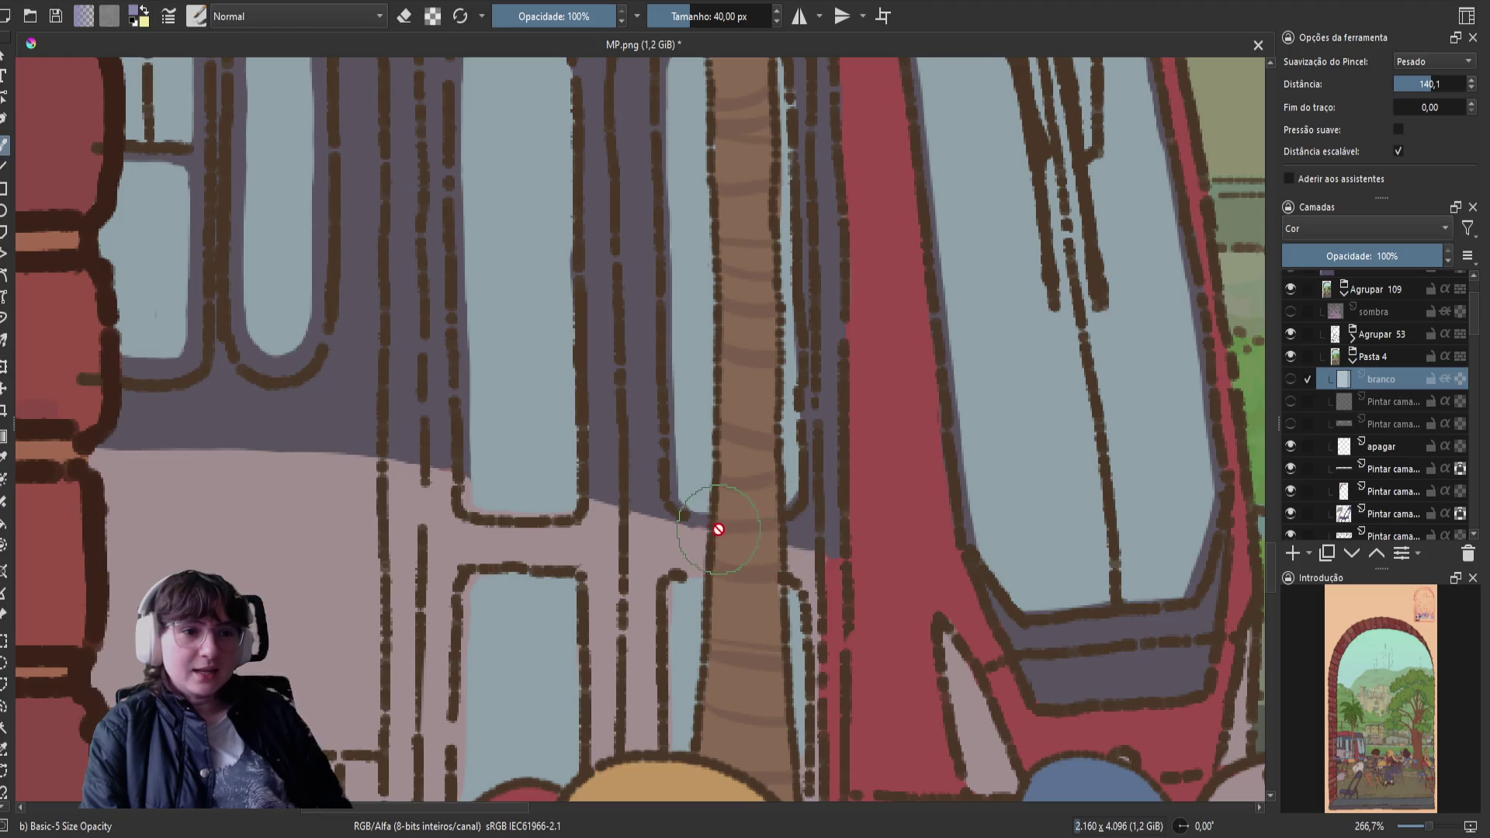
scroll(790, 532, down, 3)
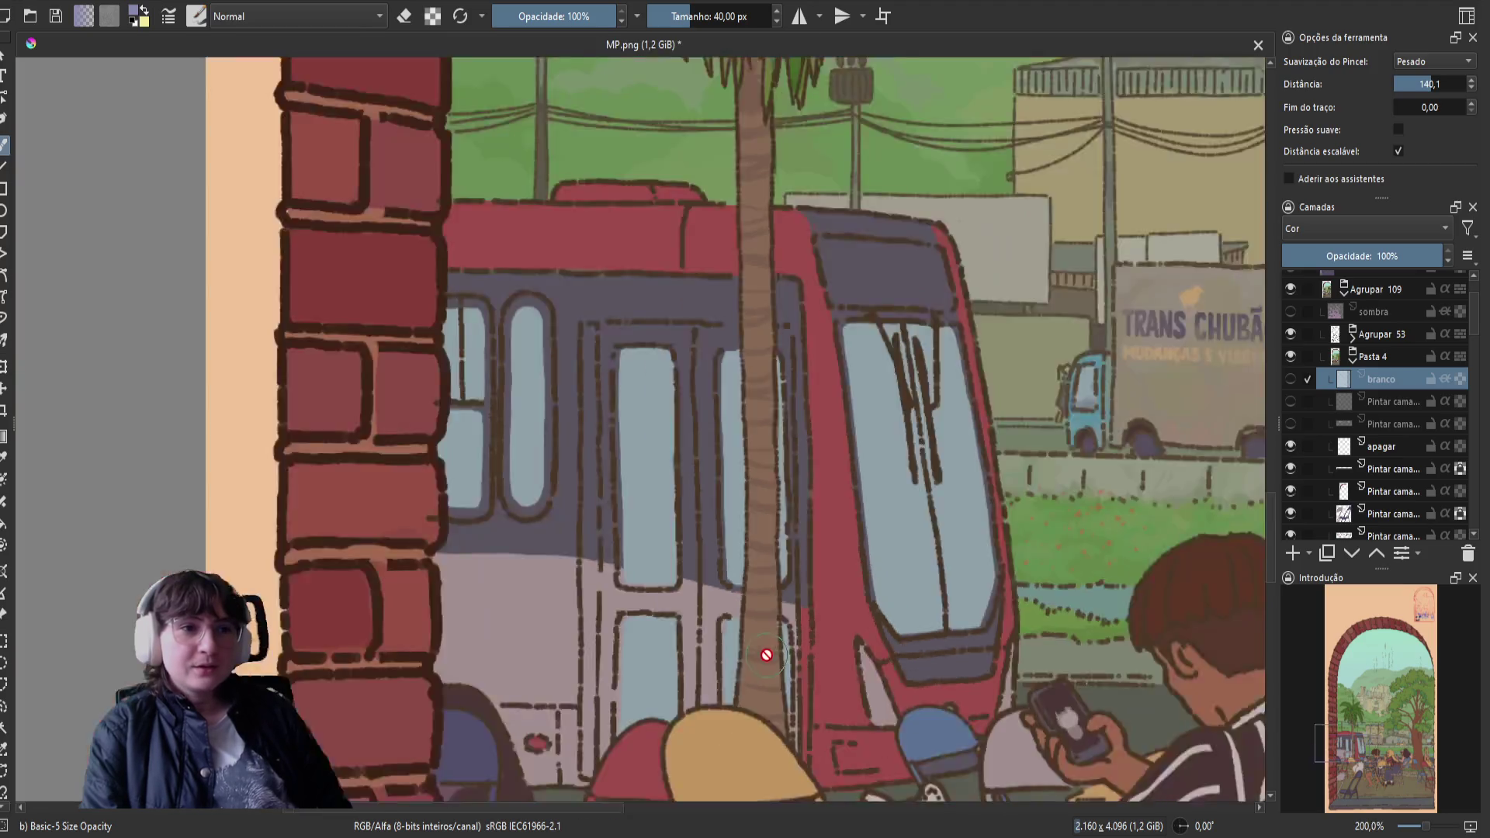
scroll(751, 619, down, 1)
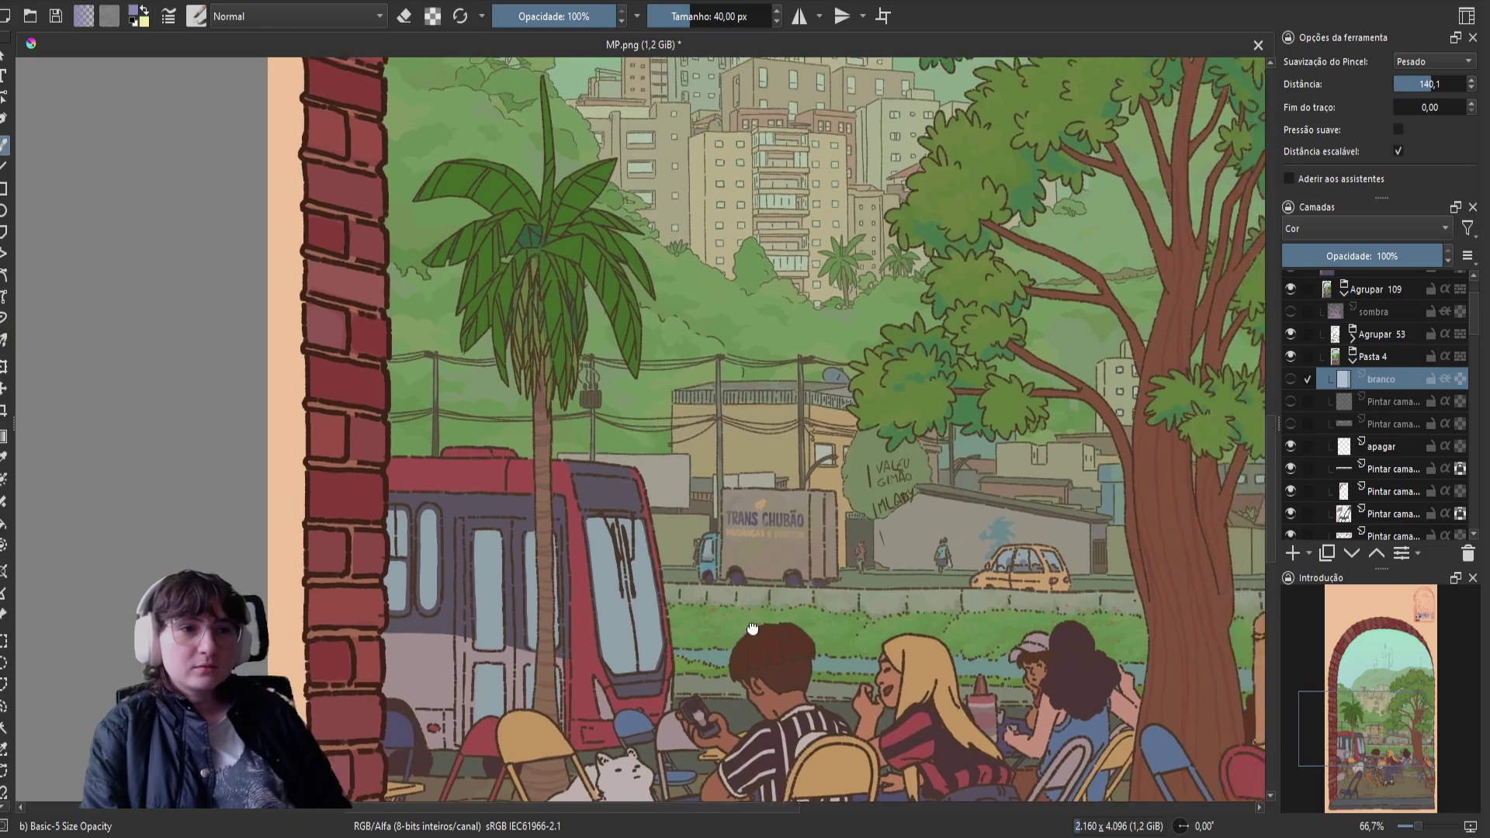
mouse_move(705, 628)
mouse_down()
mouse_move(544, 570)
mouse_move(596, 595)
mouse_move(620, 453)
mouse_up()
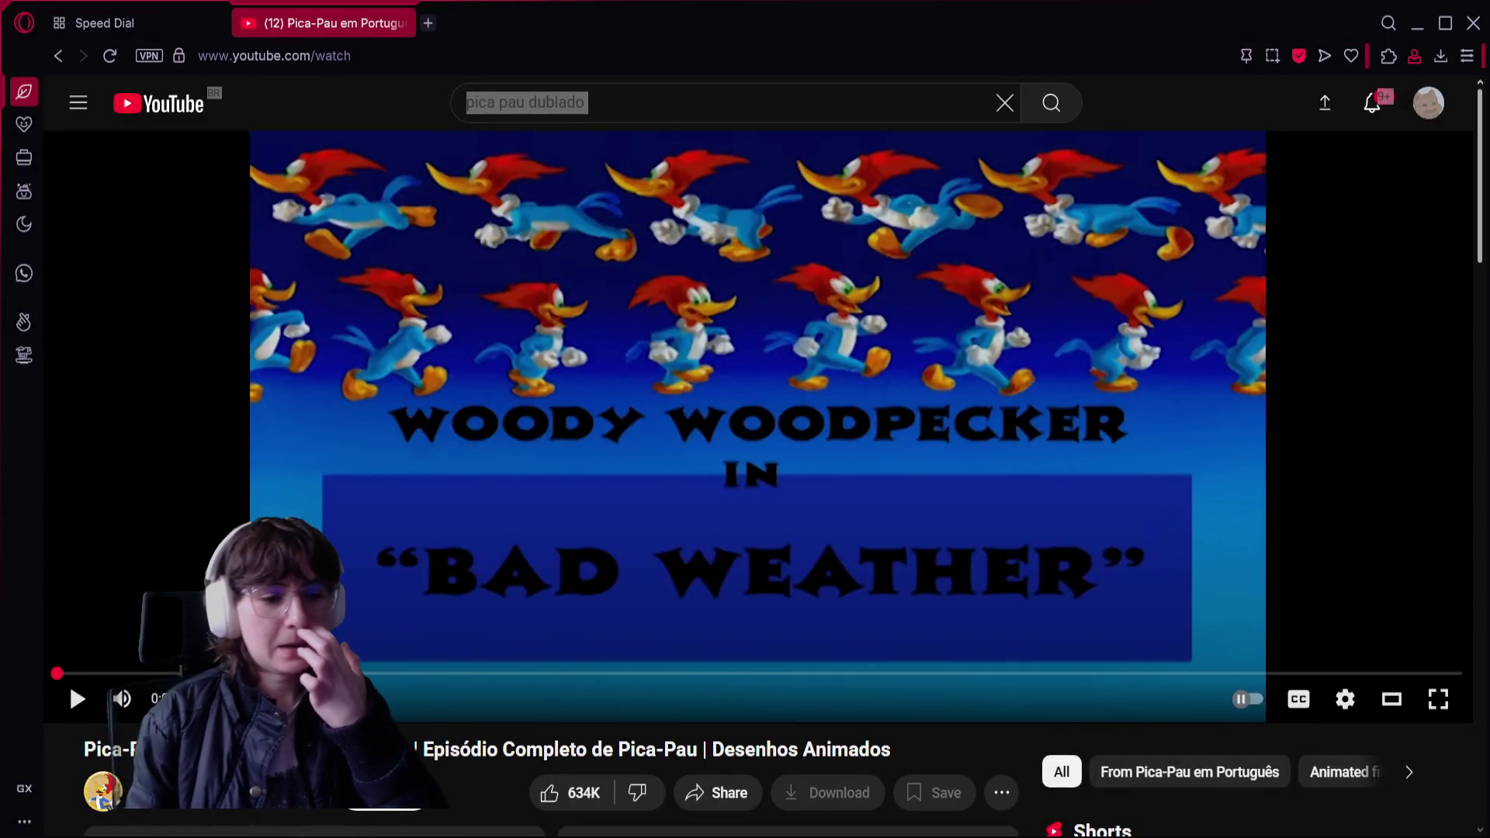
Play the Mau Tempo episode full screen with the volume slightly lowered.
click(1438, 699)
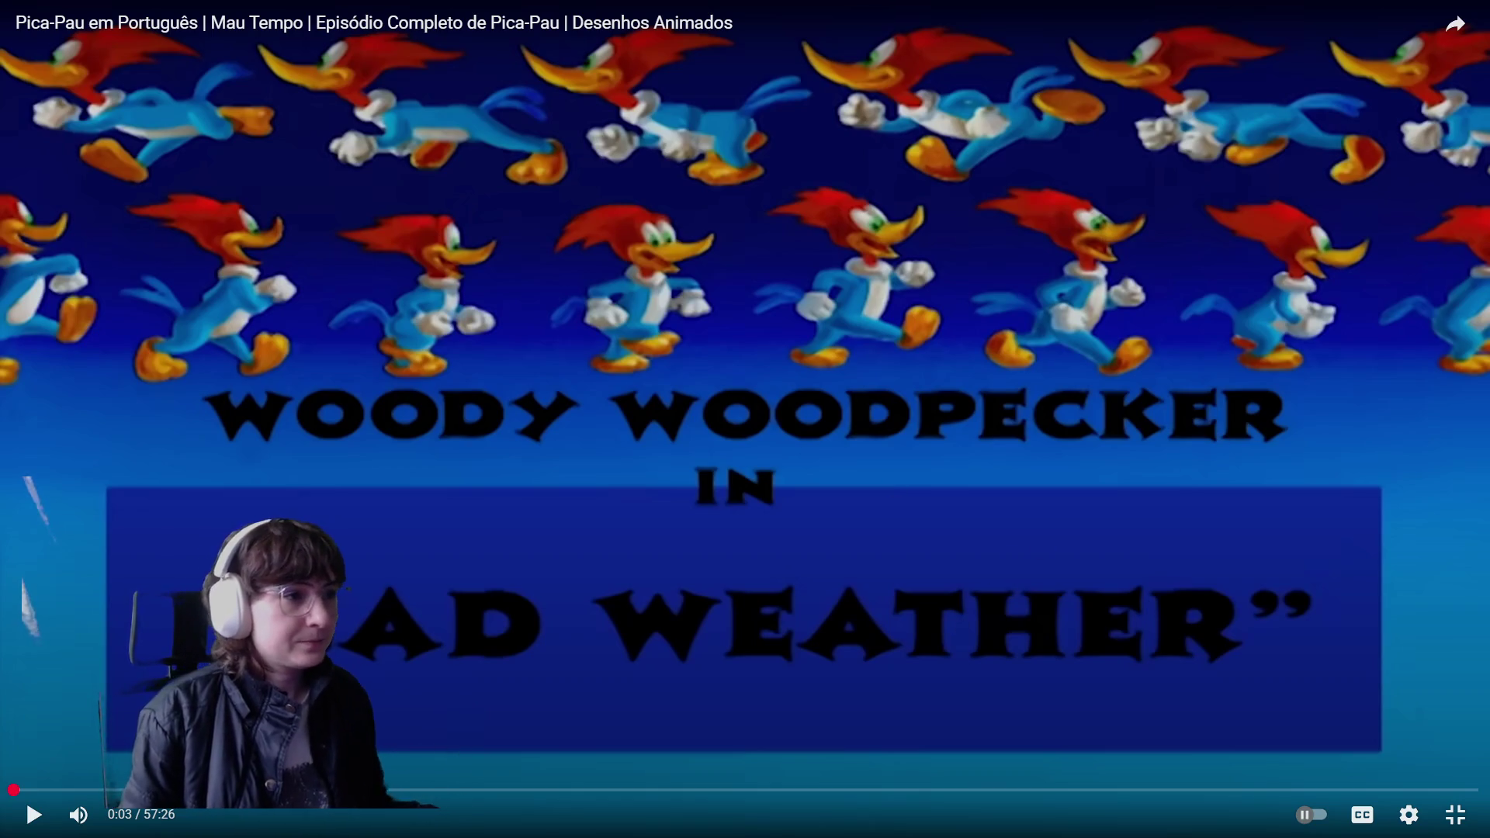
click(767, 565)
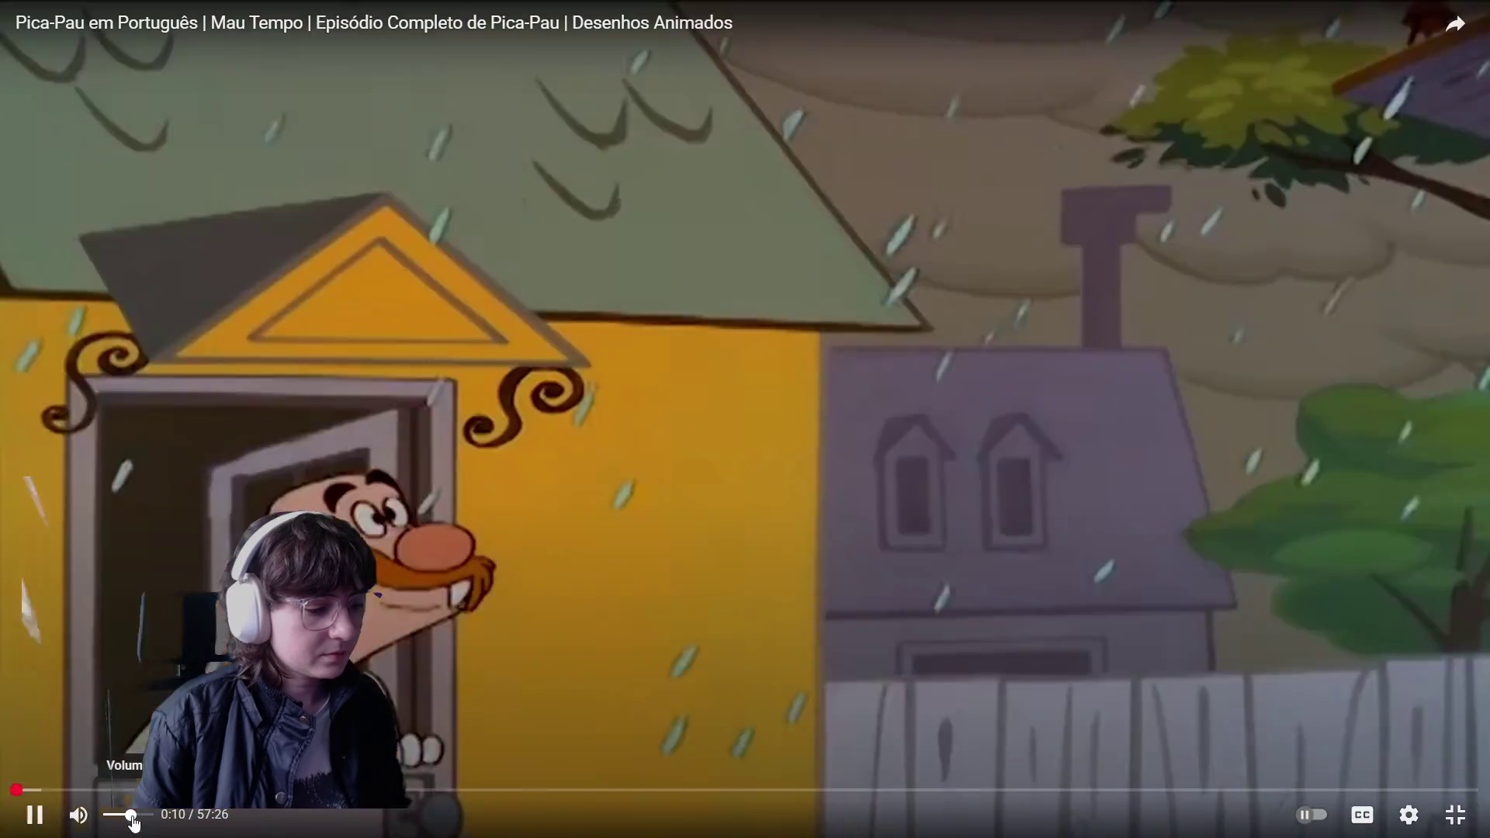
drag(131, 815, 119, 815)
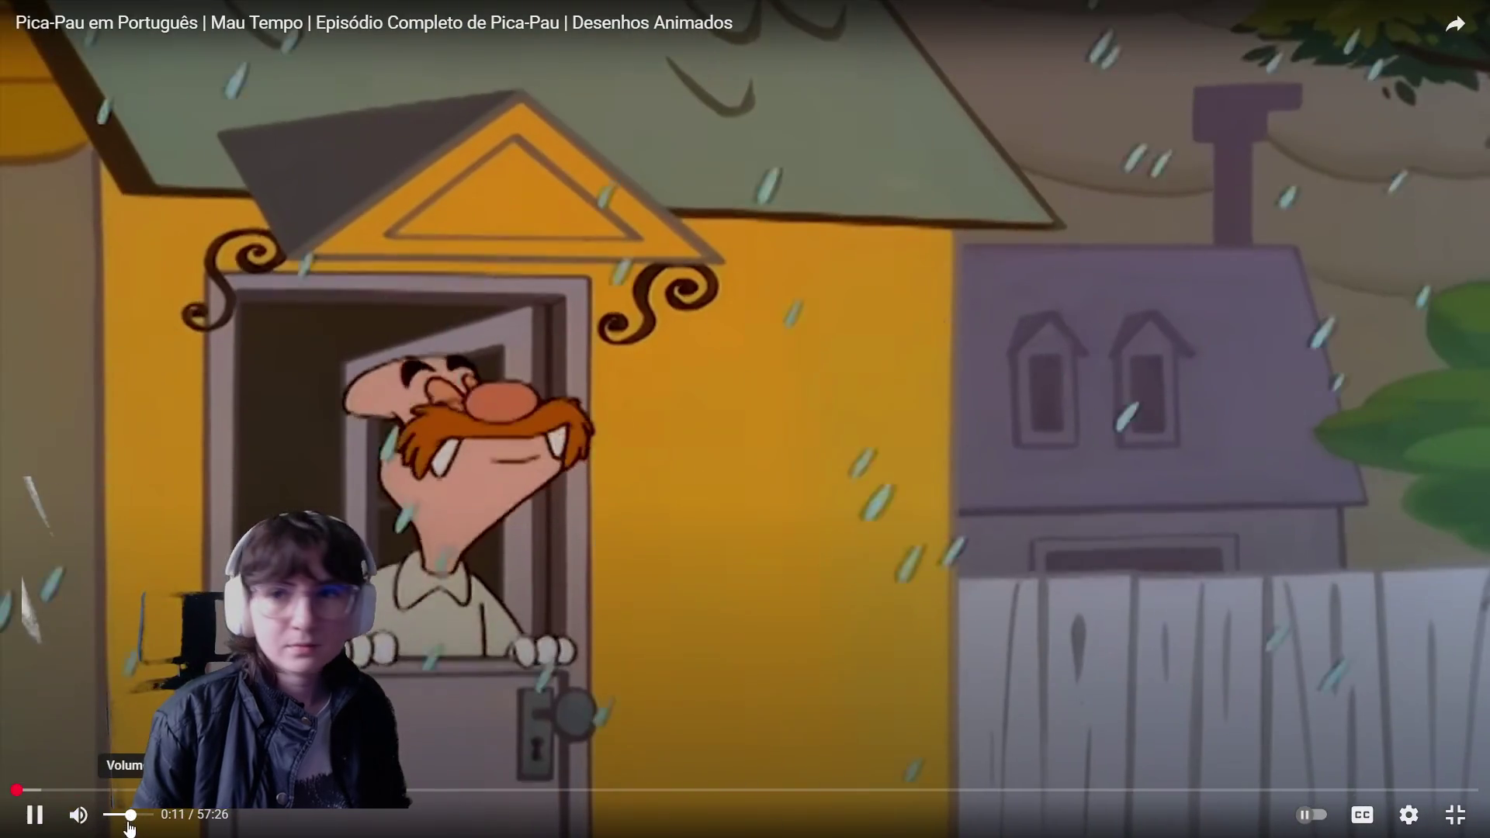